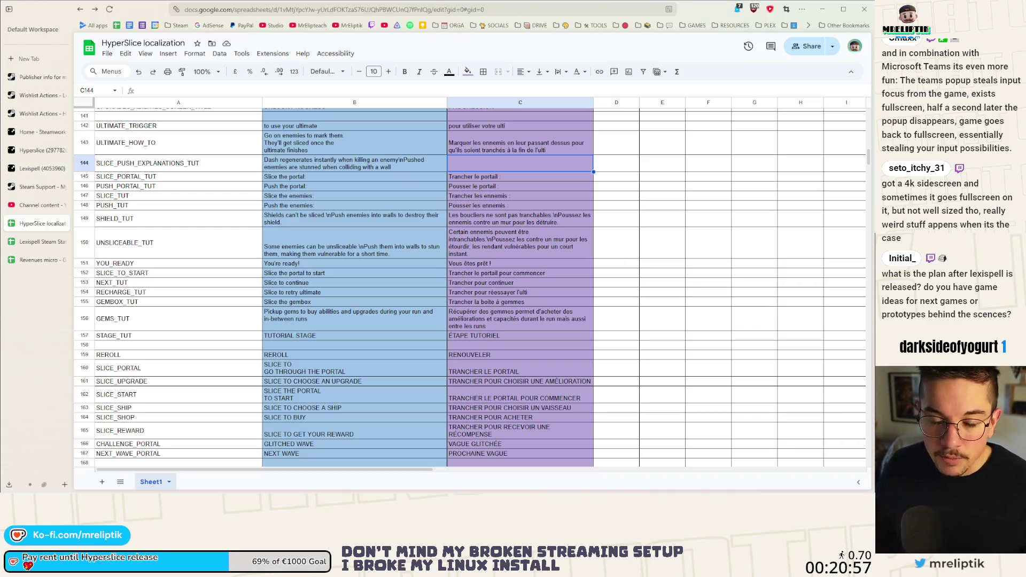
# Step: Check the English UNSLICEABLE_TUT text in B150 and select the empty French cell C144
pyautogui.click(320, 239)
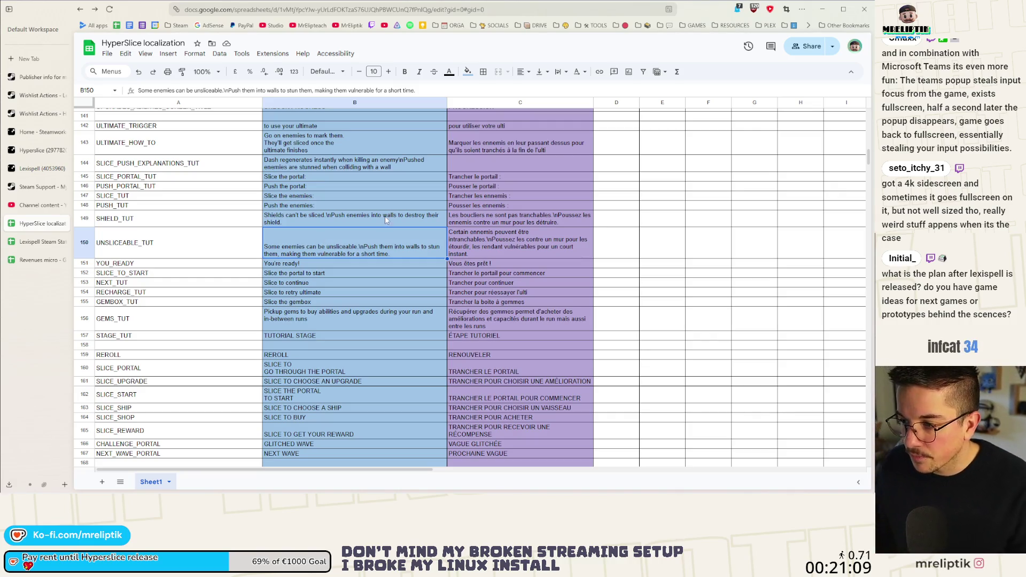
pyautogui.scroll(3, 467, 247)
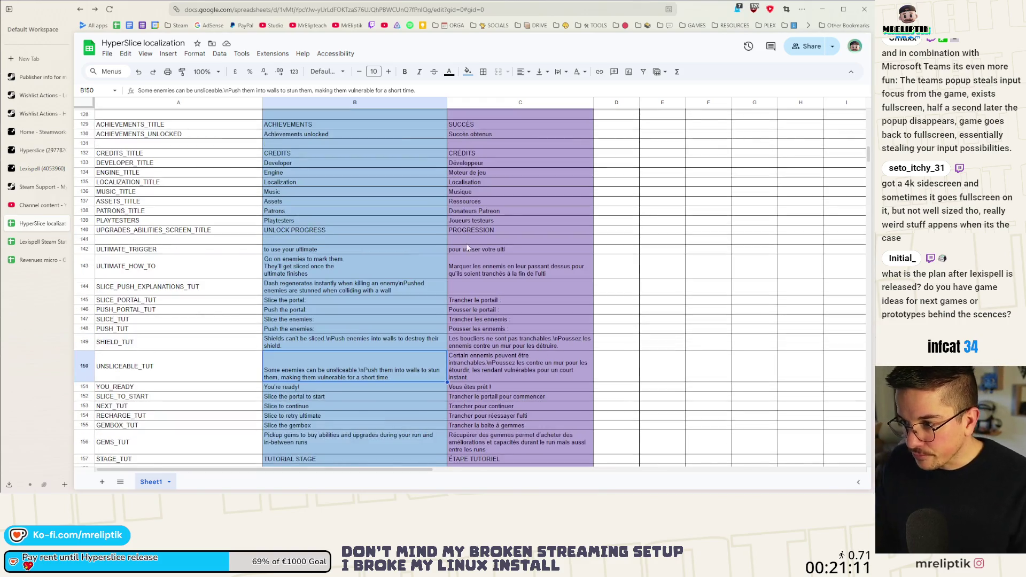
pyautogui.click(485, 287)
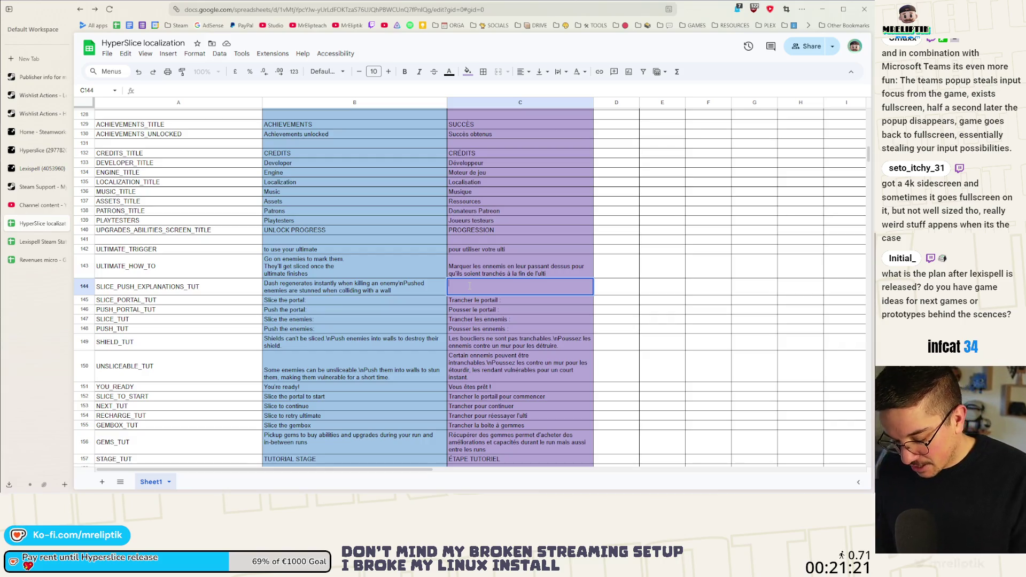
# Step: Enter the French dash-regeneration and stunned-pushed-enemies explanation into C144 and commit it
pyautogui.write('Le dash se ré')
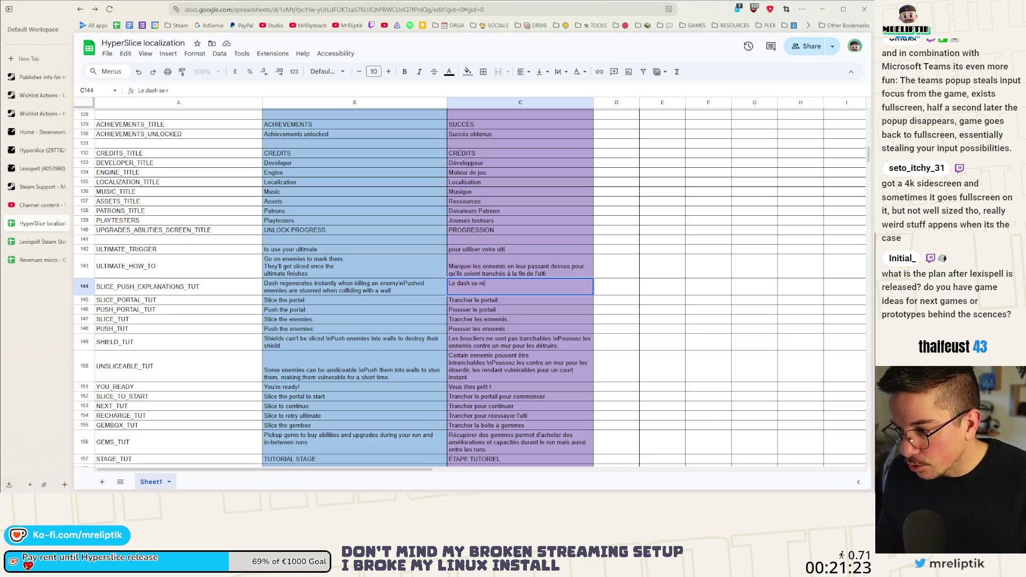
pyautogui.press('BackSpace')
pyautogui.write('egén')
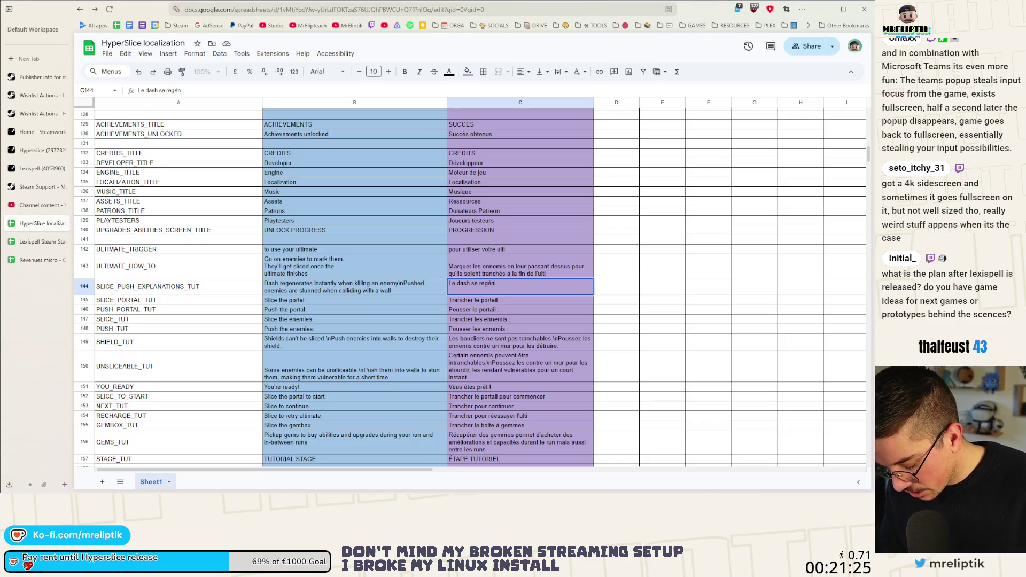
pyautogui.write('ère insta')
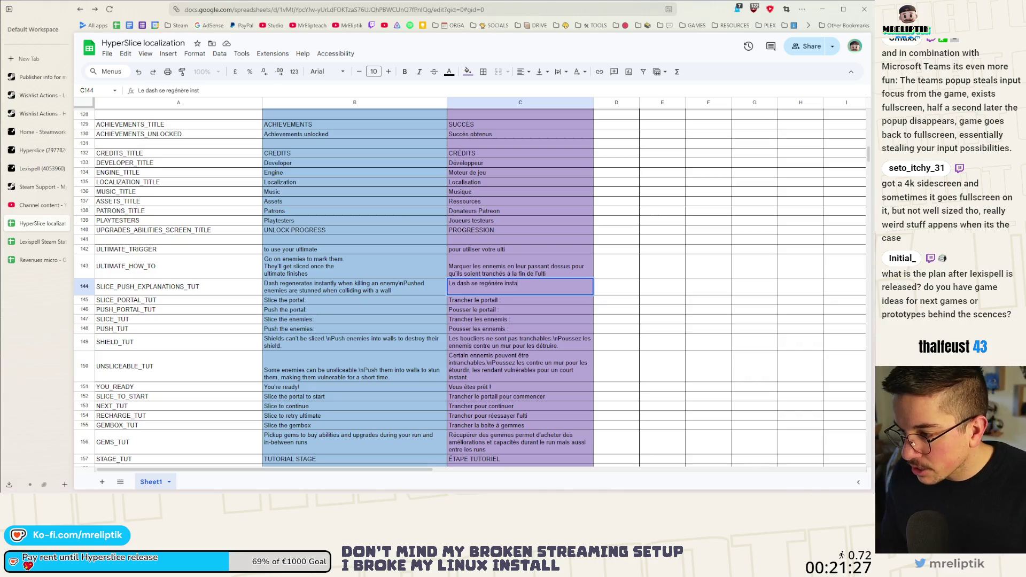
pyautogui.write('ntannement')
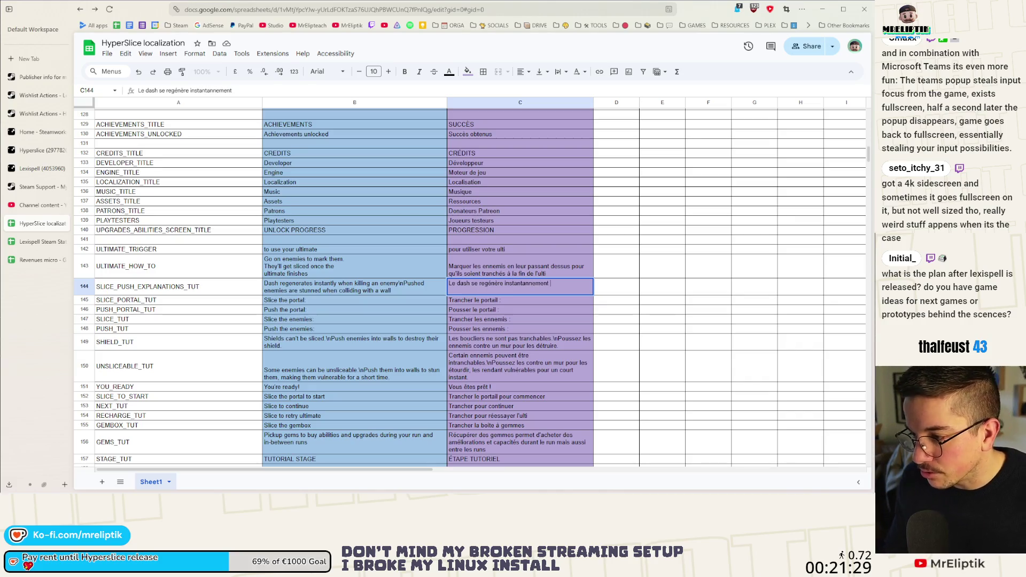
pyautogui.press('BackSpace')
pyautogui.press('BackSpace')
pyautogui.press('BackSpace')
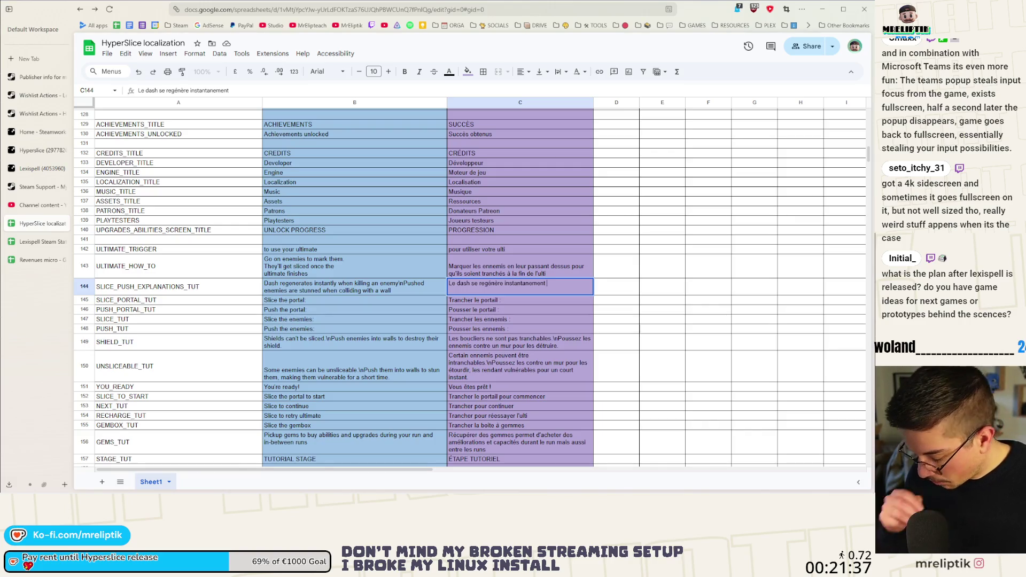
pyautogui.write('en')
pyautogui.write(' tuant ')
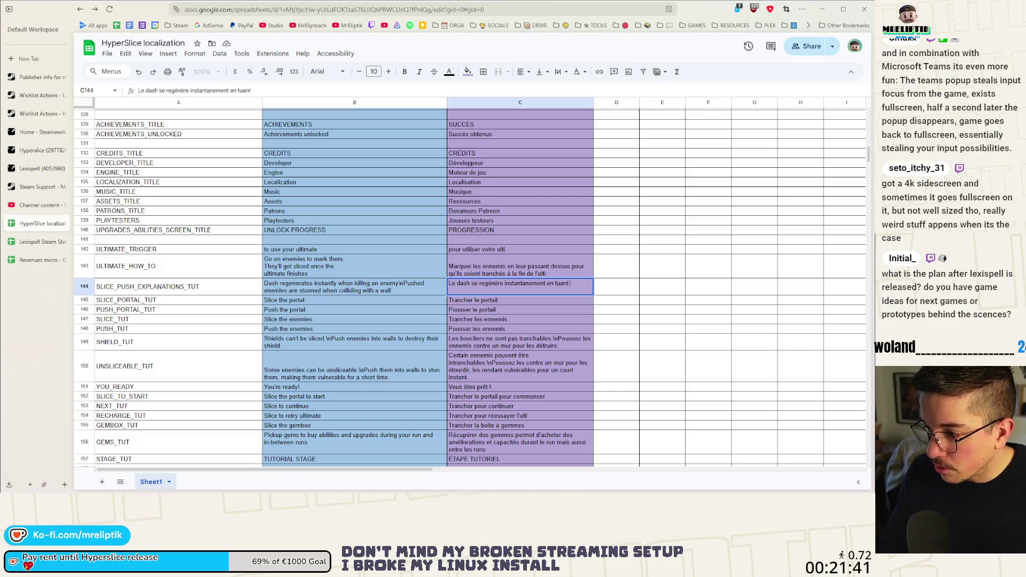
pyautogui.write('un ennemi\\n')
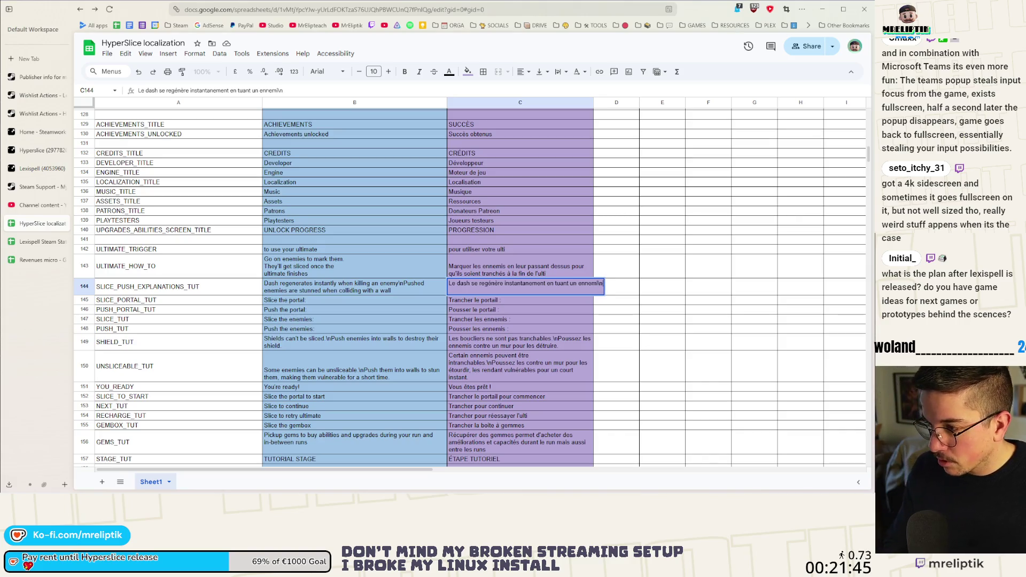
pyautogui.write('Les enne')
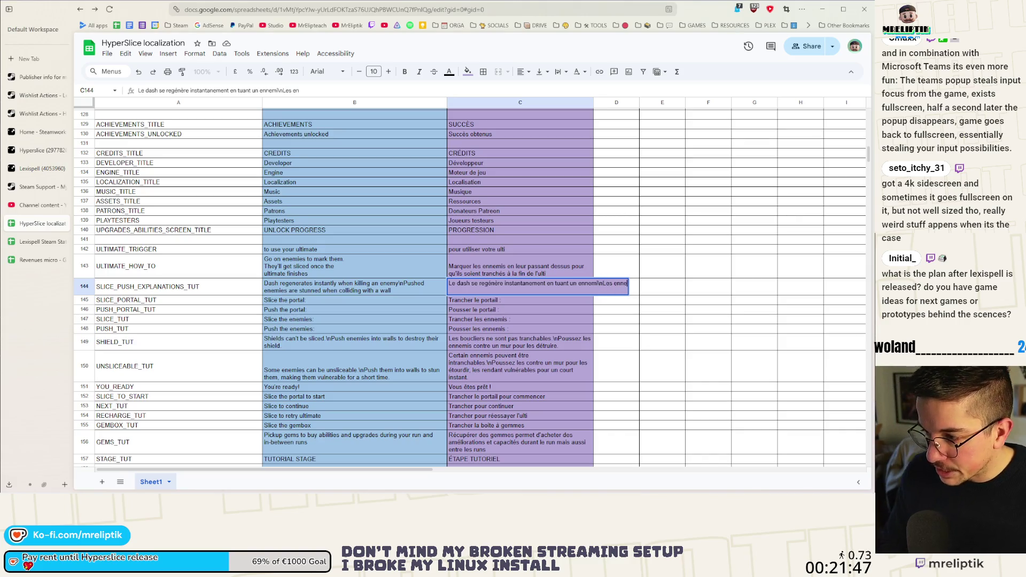
pyautogui.write('mis poussés sotn ét')
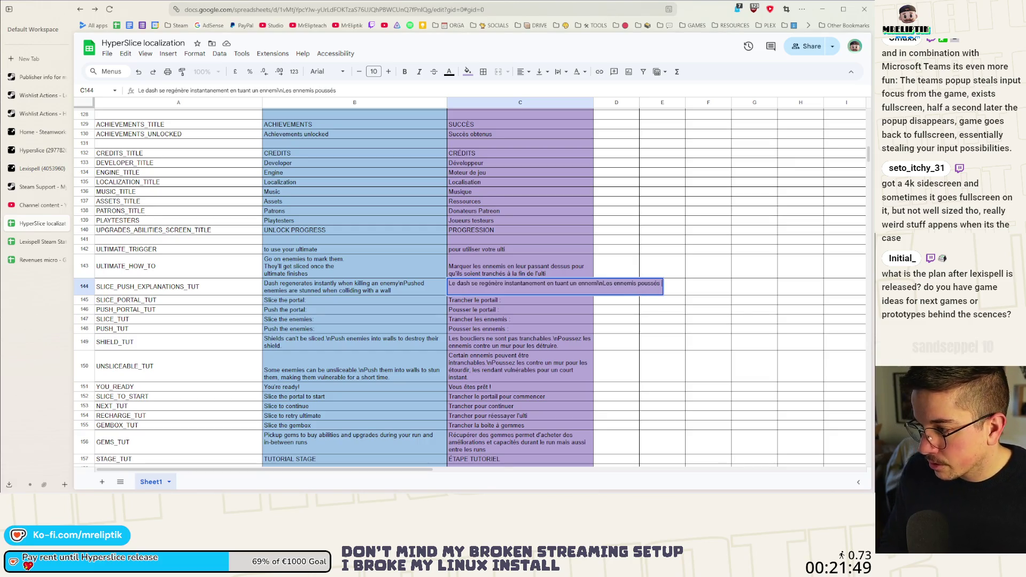
pyautogui.press('BackSpace')
pyautogui.press('BackSpace')
pyautogui.press('BackSpace')
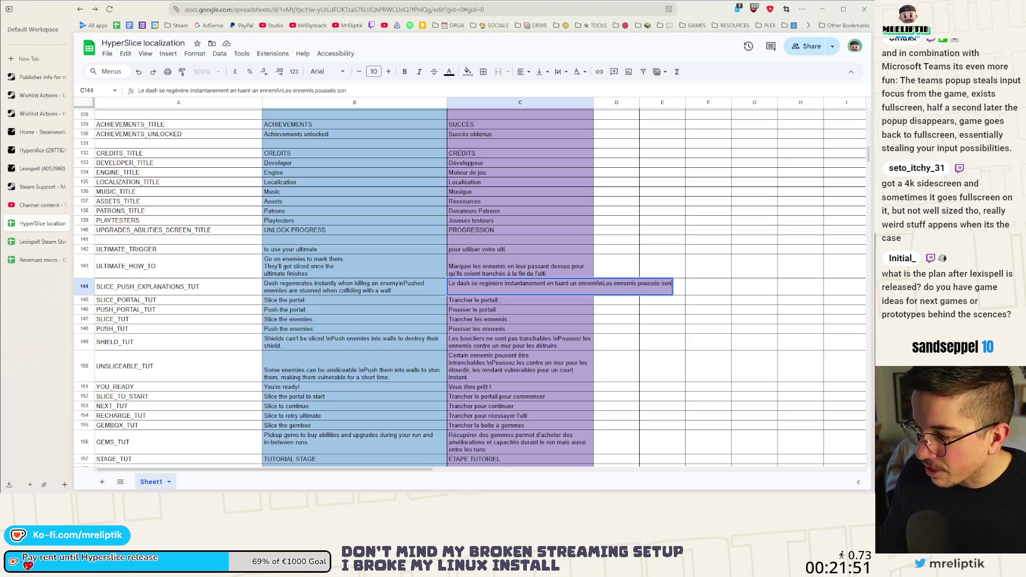
pyautogui.write('t étourdis')
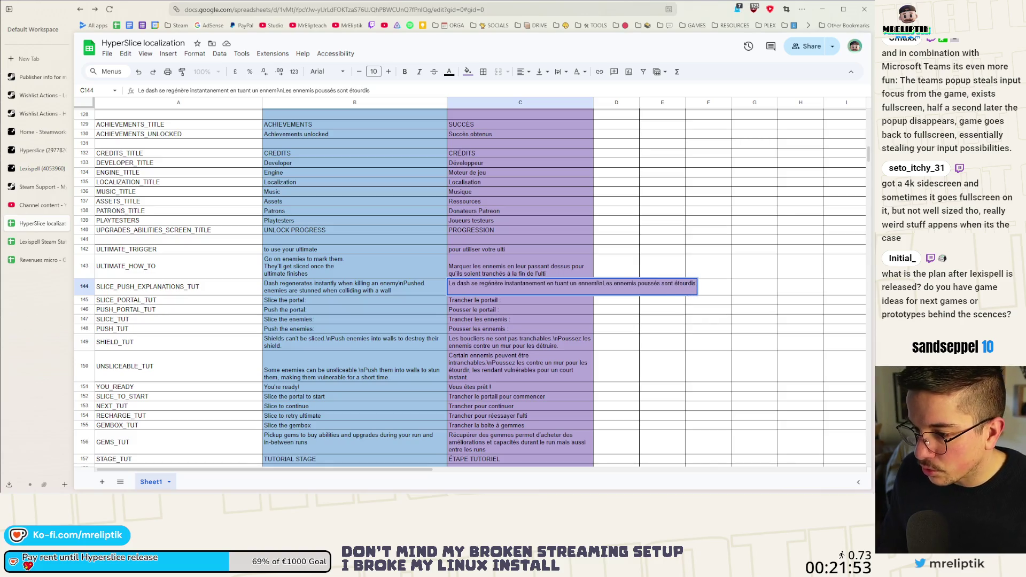
pyautogui.write(" lorsqu'il")
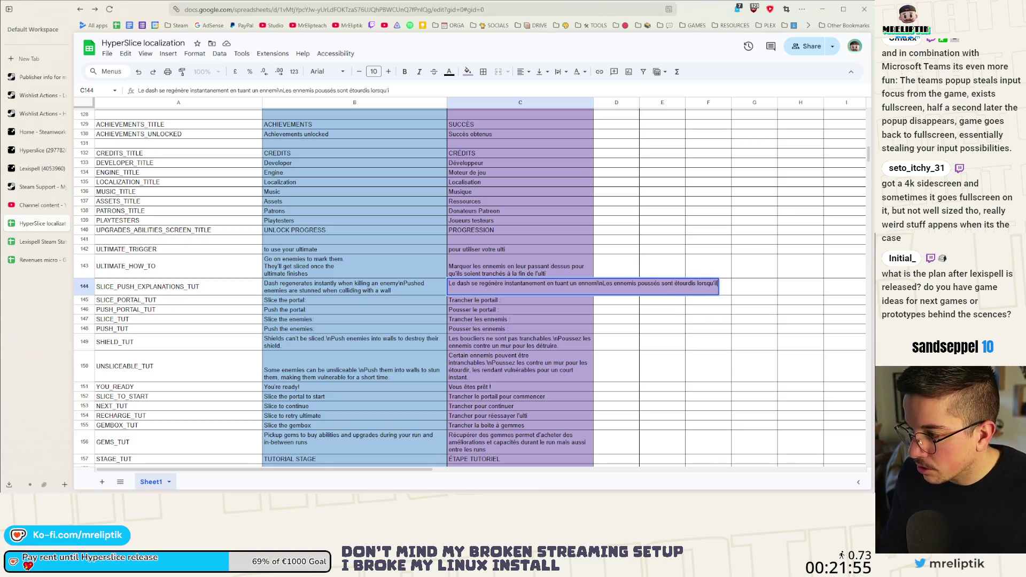
pyautogui.write('s se prennet un mur')
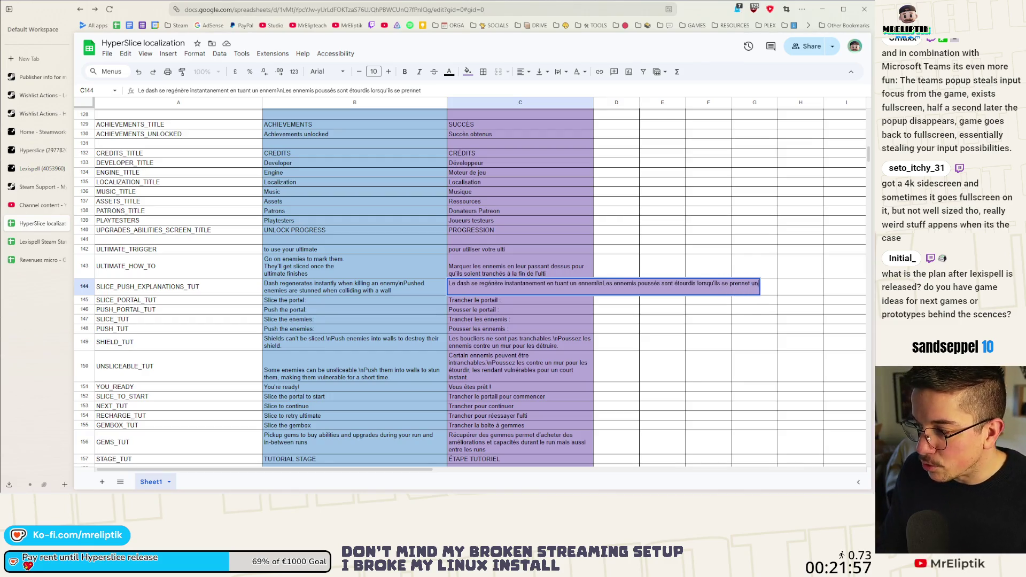
pyautogui.click(513, 329)
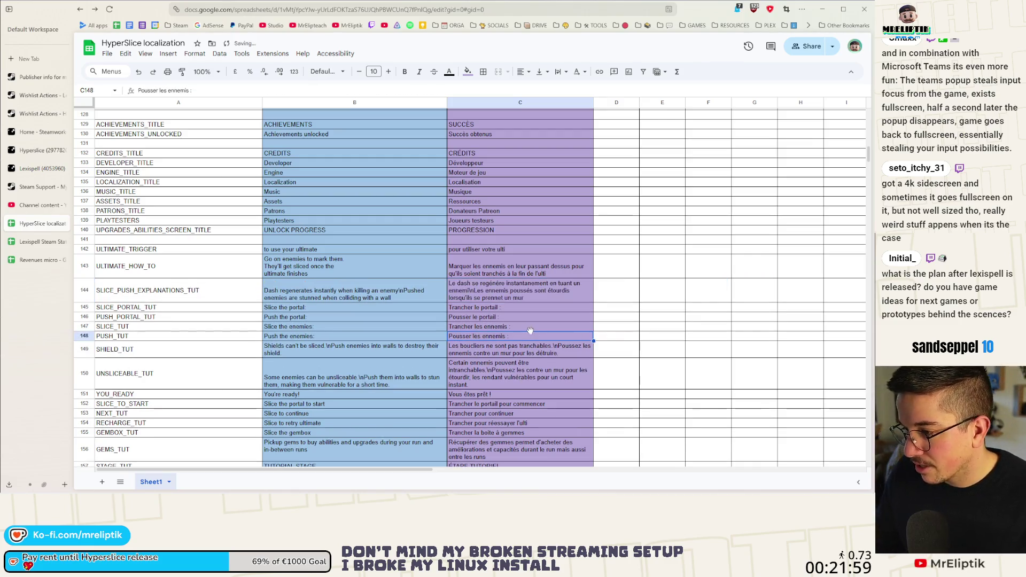
# Step: Search the sheet for 'étourdi' and reread the C144 translation without changing it
pyautogui.hotkey('ctrl', 'f')
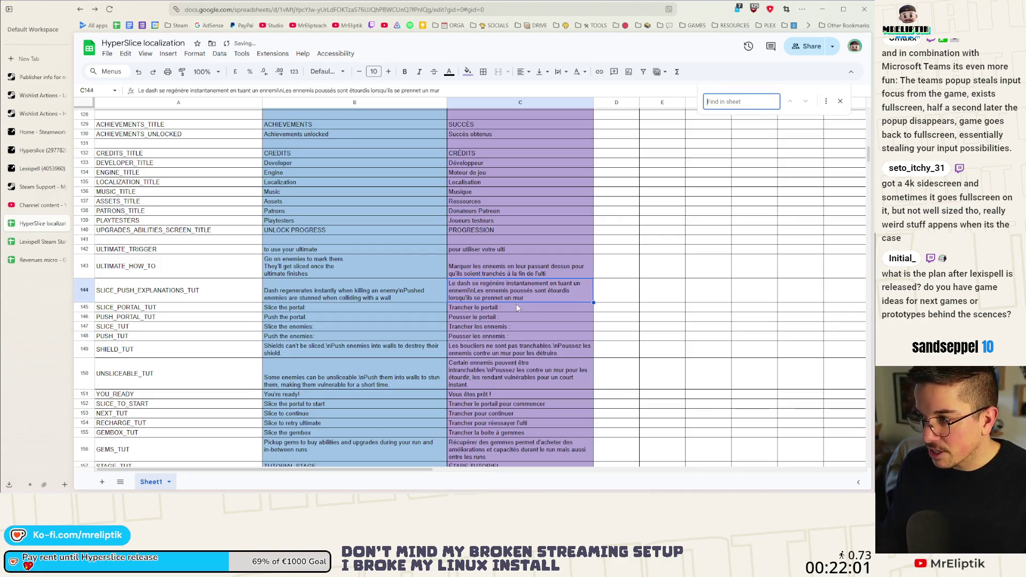
pyautogui.write('étourdi')
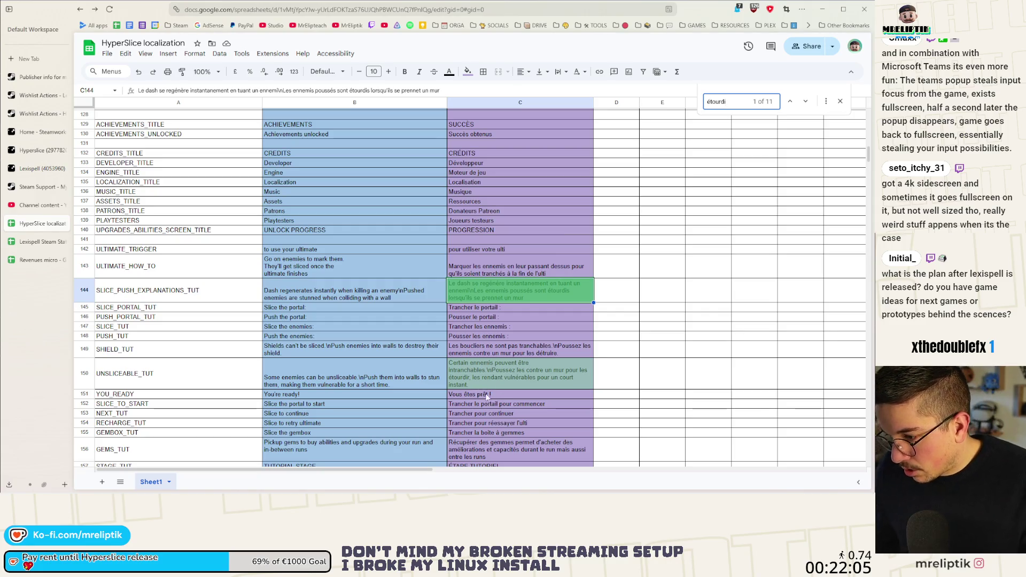
pyautogui.click(502, 307)
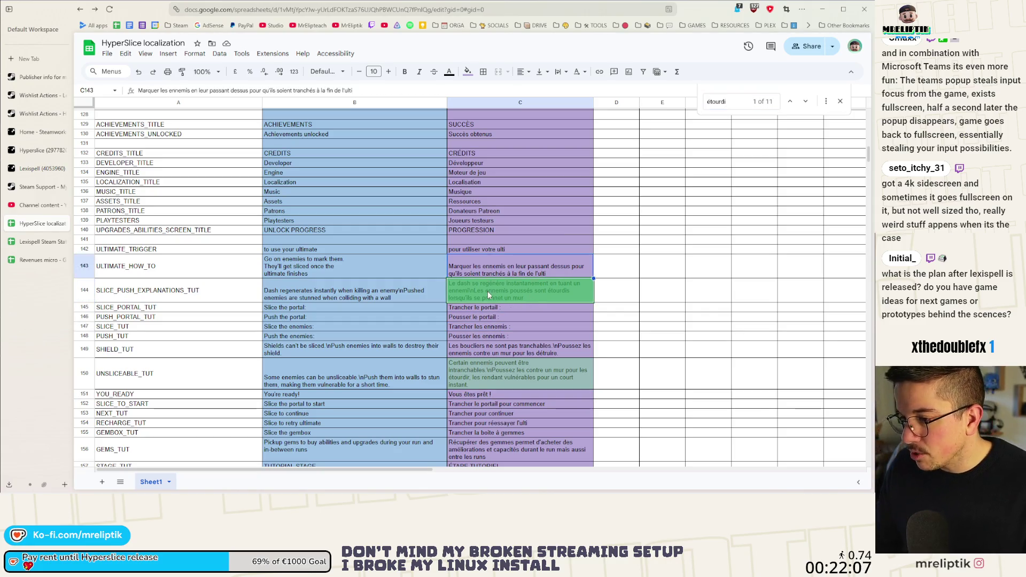
pyautogui.doubleClick(483, 290)
pyautogui.press('Escape')
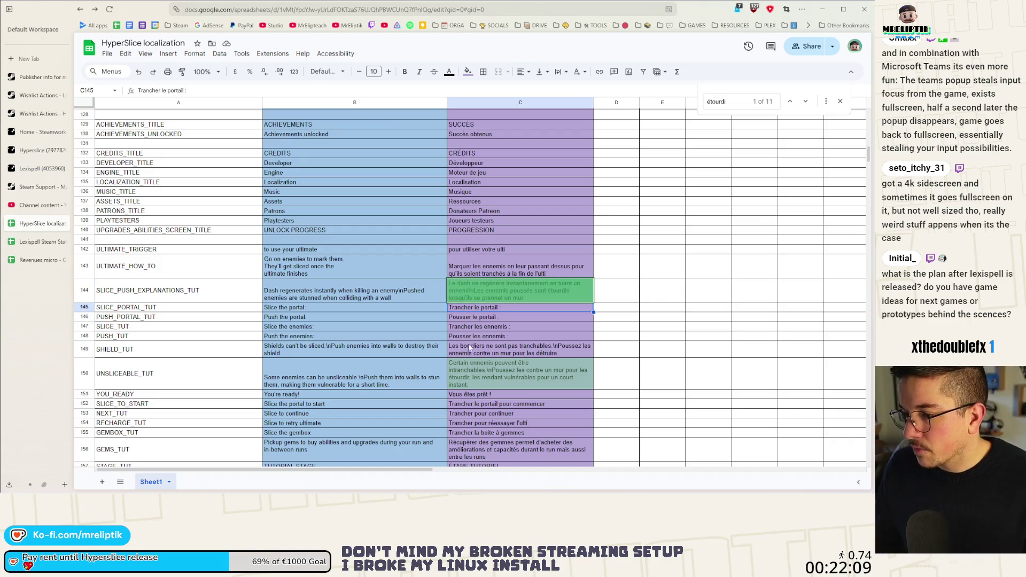
# Step: Start a spelling check on the whole sheet
pyautogui.click(196, 53)
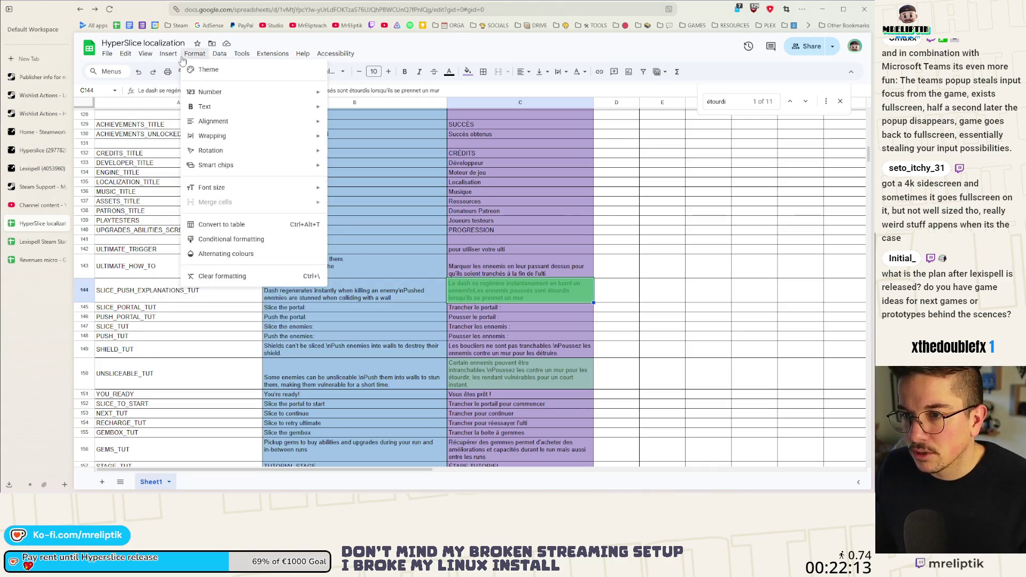
pyautogui.moveTo(170, 59)
pyautogui.moveTo(206, 58)
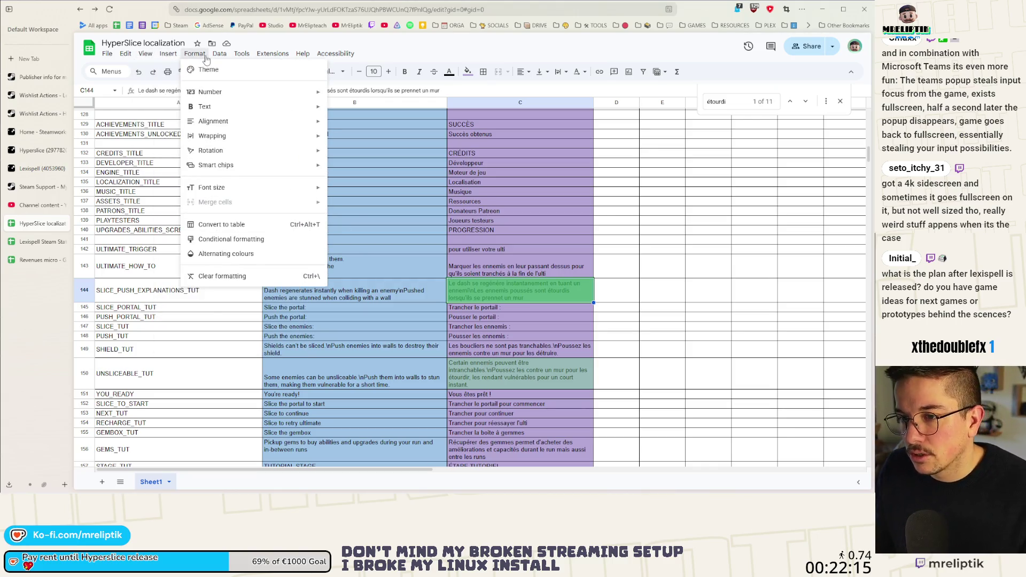
pyautogui.moveTo(241, 56)
pyautogui.moveTo(260, 93)
pyautogui.click(395, 92)
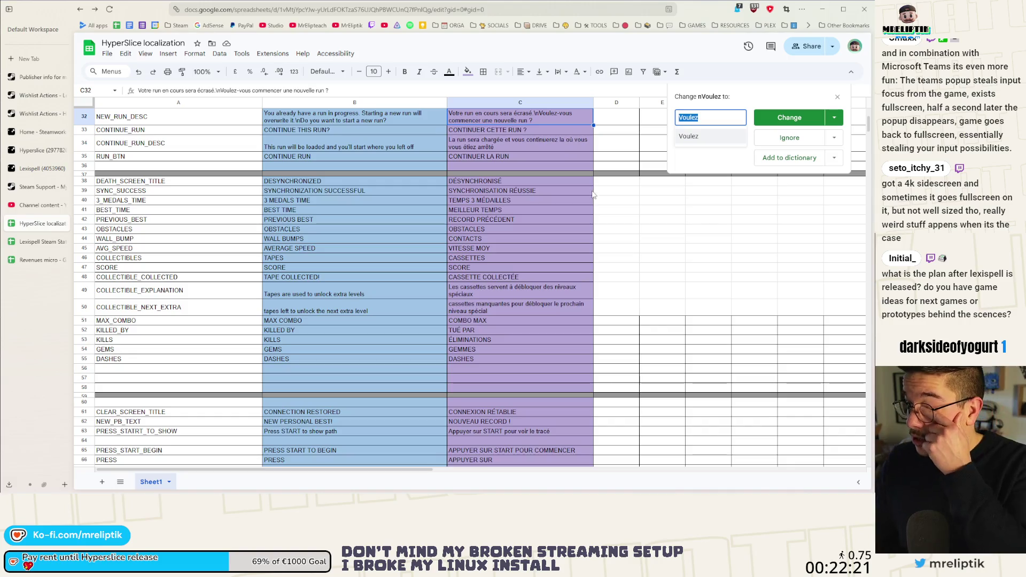
# Step: Ignore the nVoulez, nN'hésitez and nPushed flags; correct regénère and instantanement in C144
pyautogui.click(786, 140)
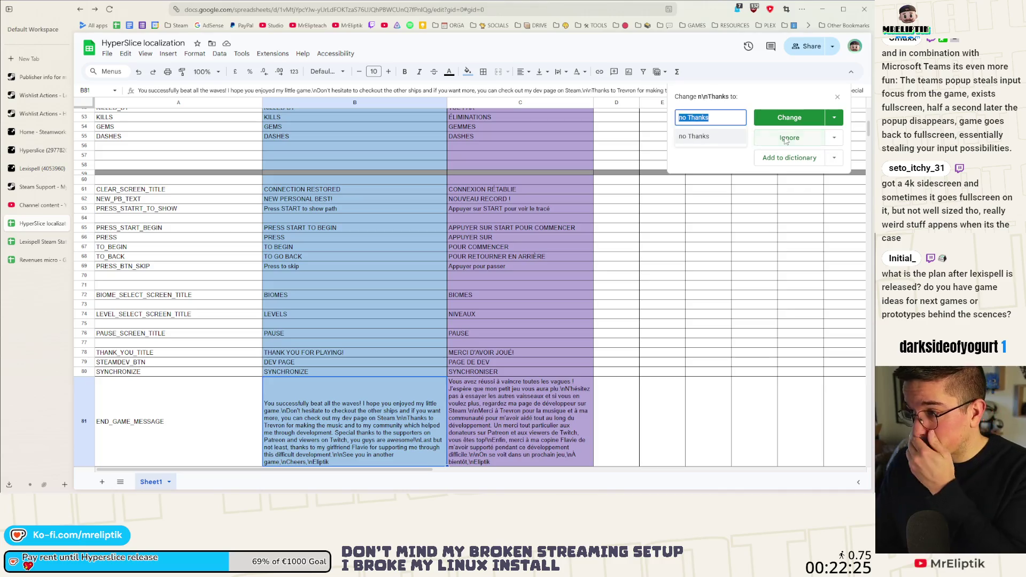
pyautogui.click(786, 140)
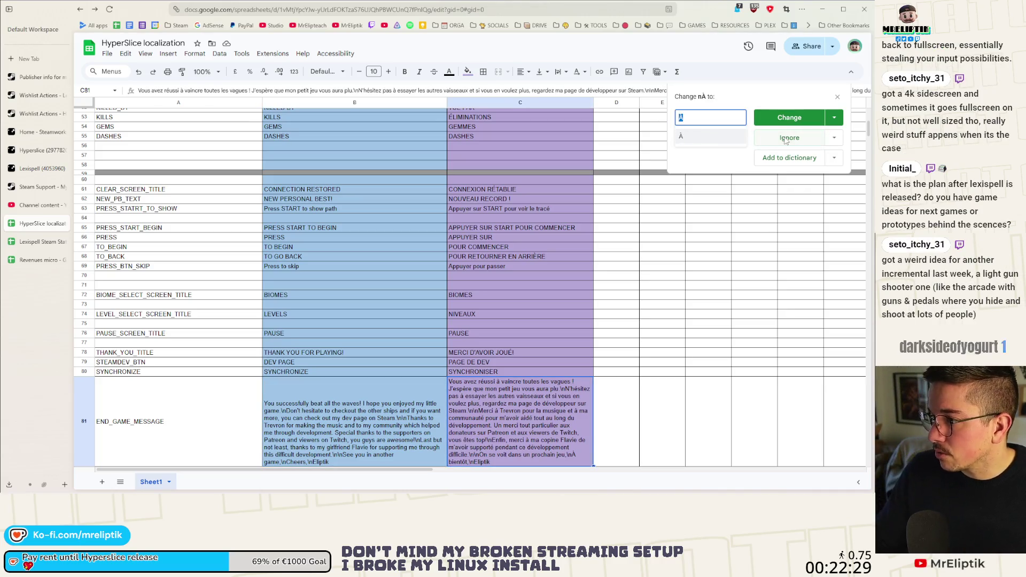
pyautogui.click(785, 140)
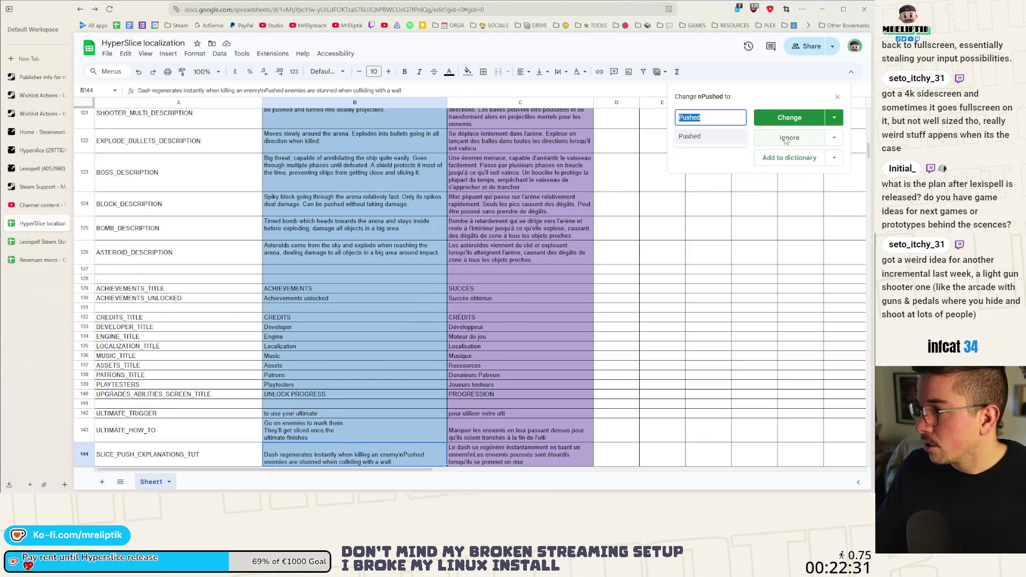
pyautogui.click(785, 140)
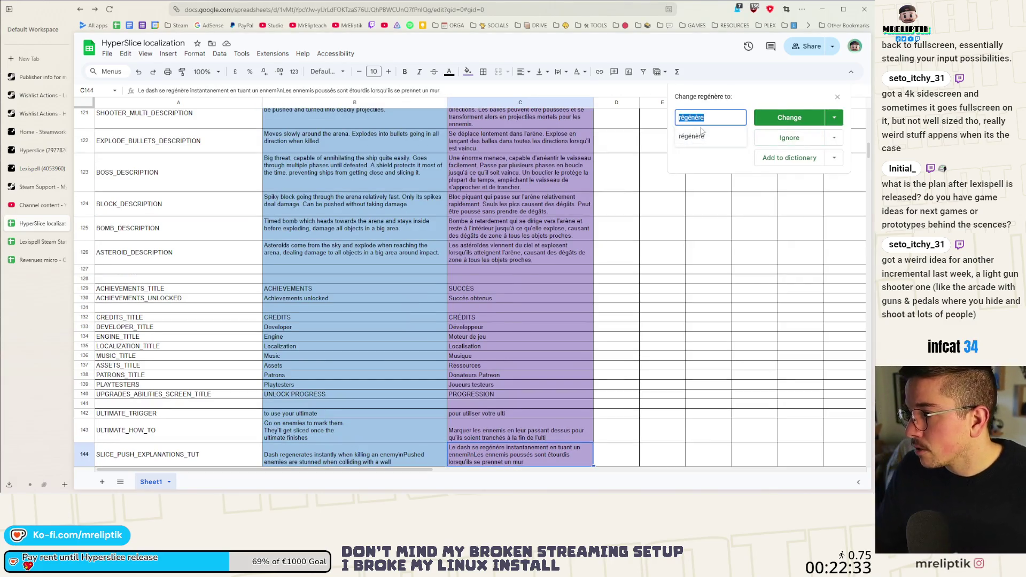
pyautogui.click(782, 119)
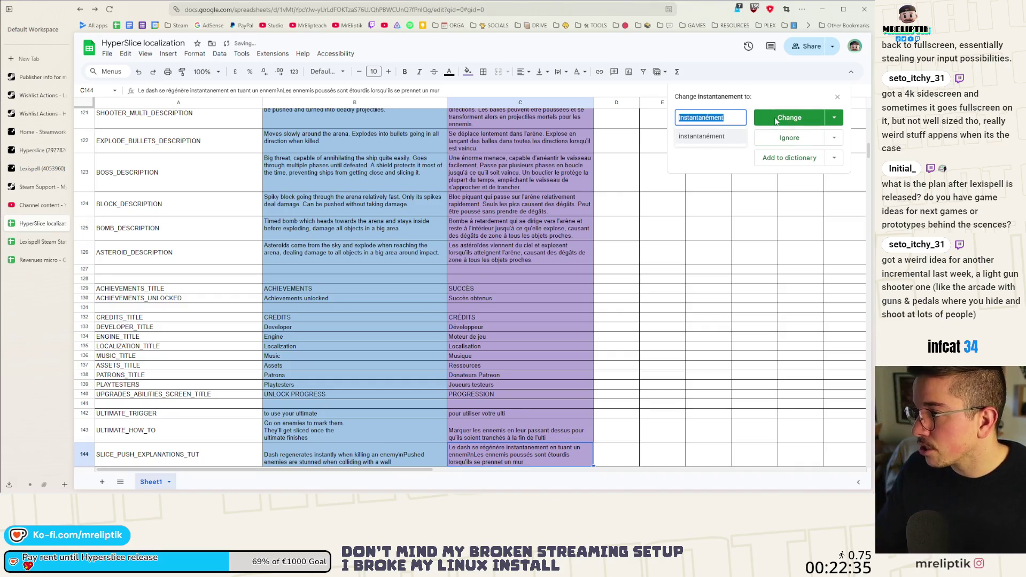
pyautogui.click(776, 120)
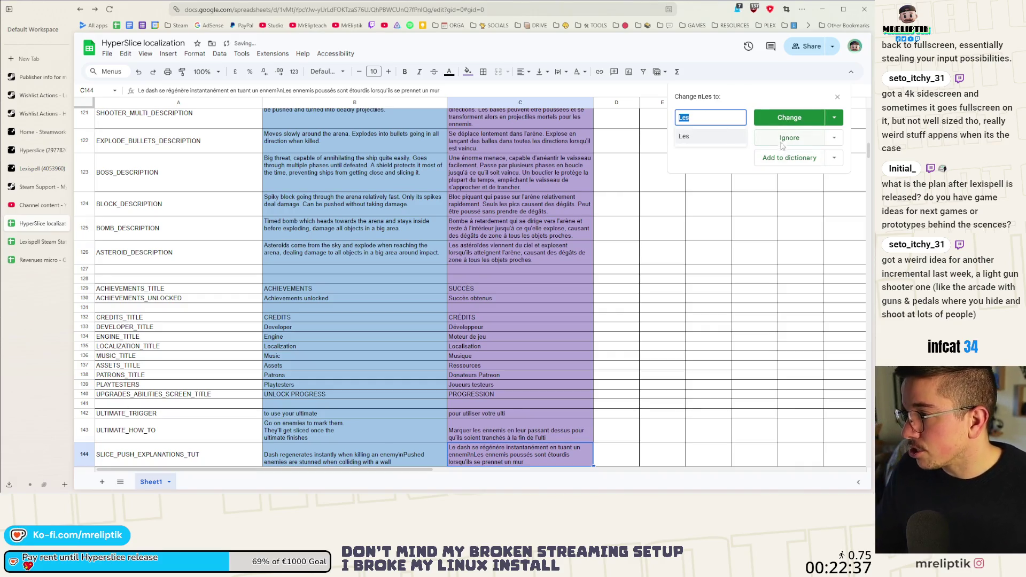
# Step: Ignore the remaining flagged words, close the spell check, and select an empty column D cell
pyautogui.click(781, 140)
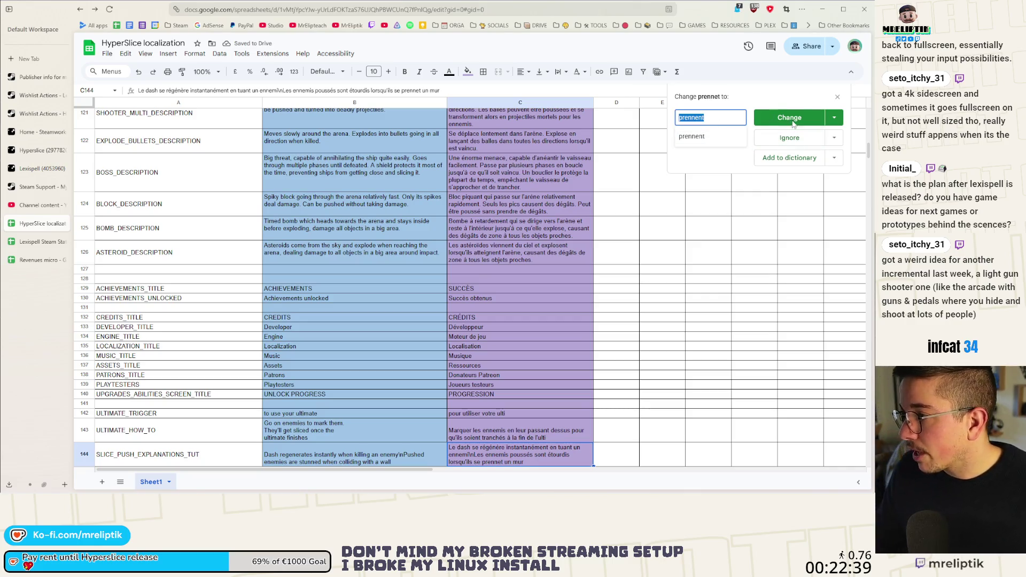
pyautogui.click(784, 140)
pyautogui.click(791, 142)
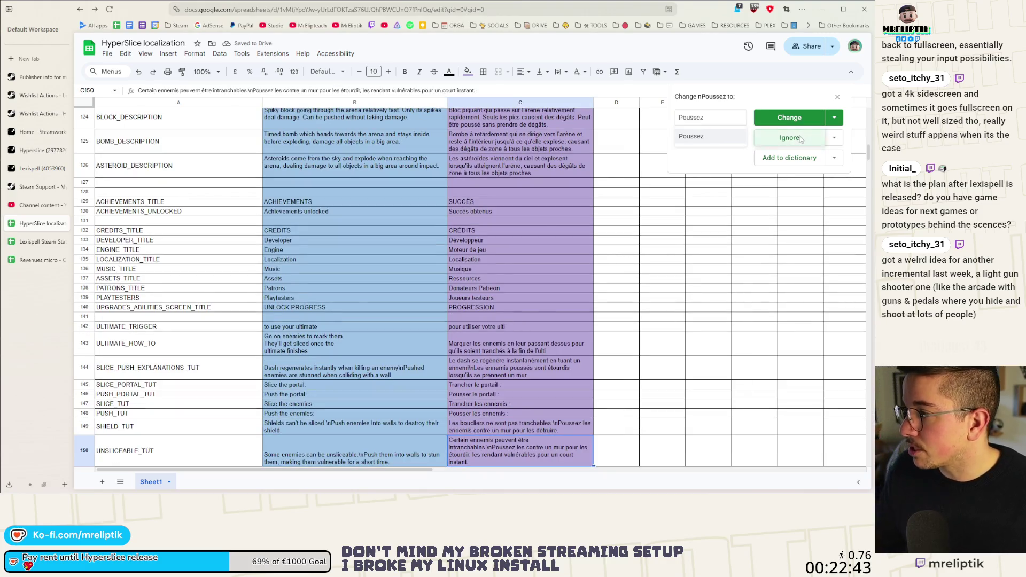
pyautogui.click(785, 139)
pyautogui.click(836, 97)
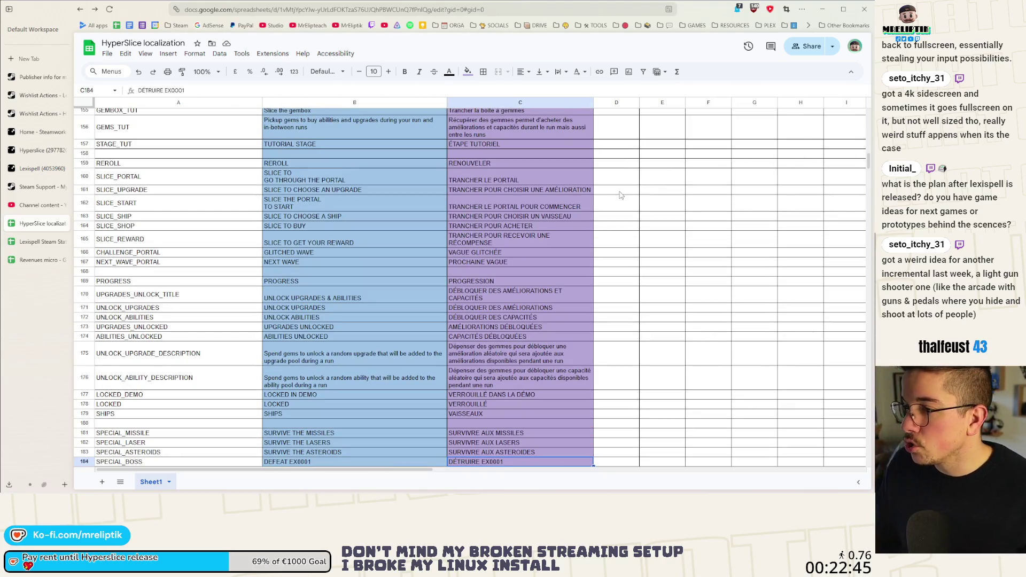
pyautogui.click(616, 189)
pyautogui.scroll(15, 554, 270)
pyautogui.scroll(15, 553, 266)
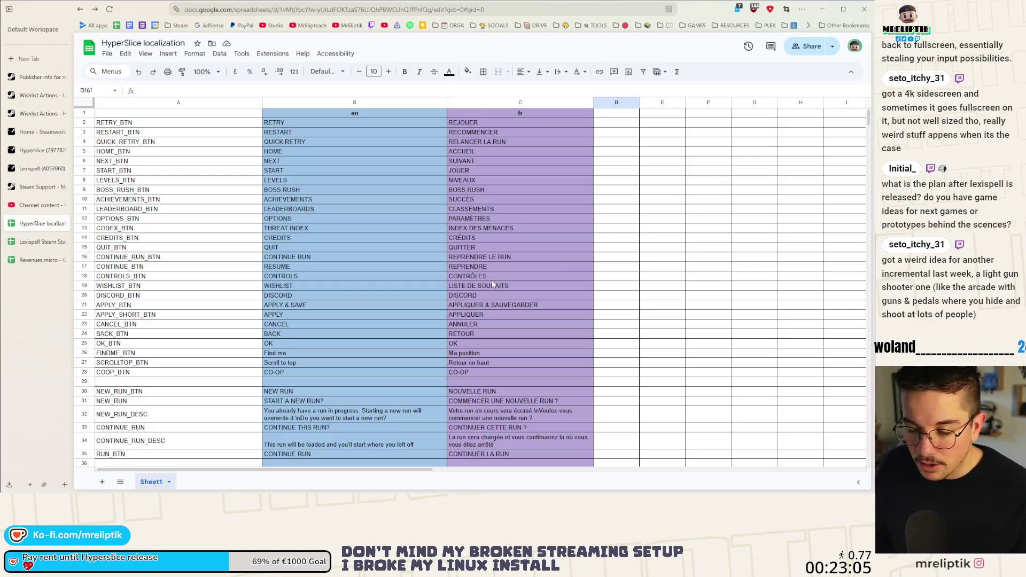
# Step: Select the CO-OP translation cell and C23 (ANNULER), scrolling through the sheet
pyautogui.click(517, 372)
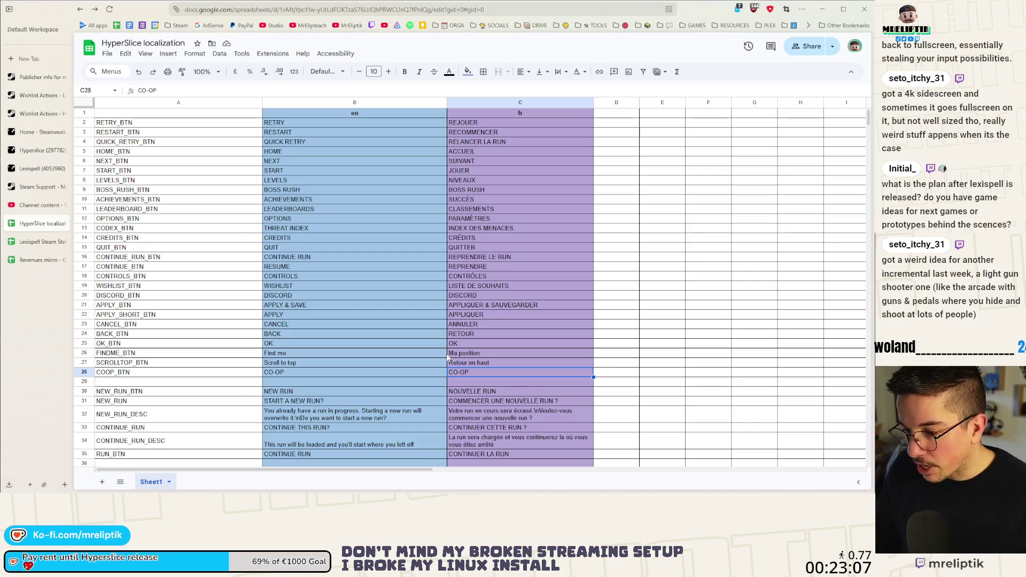
pyautogui.click(559, 324)
pyautogui.scroll(-5, 534, 328)
pyautogui.scroll(9, 505, 332)
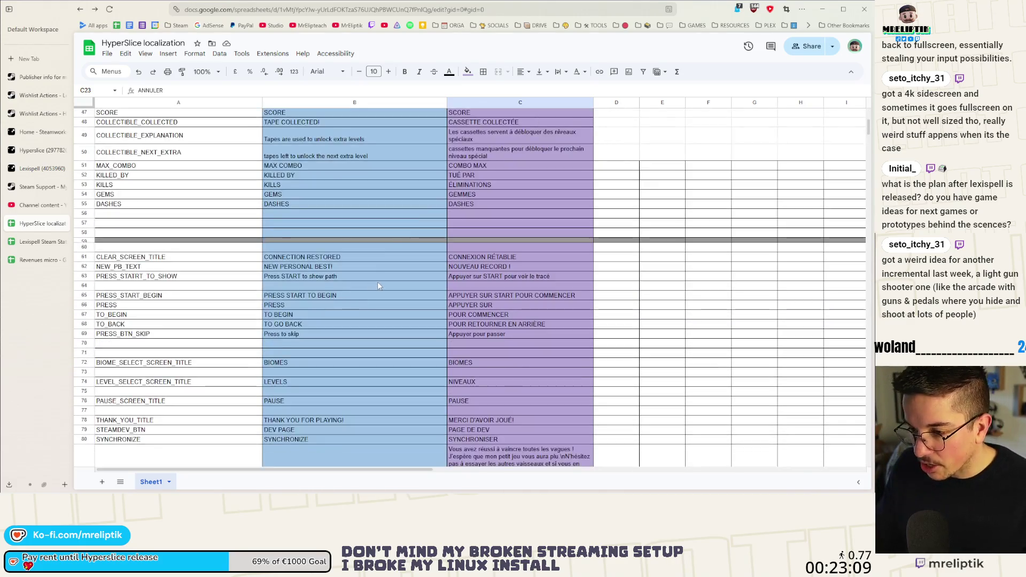
pyautogui.scroll(-5, 377, 283)
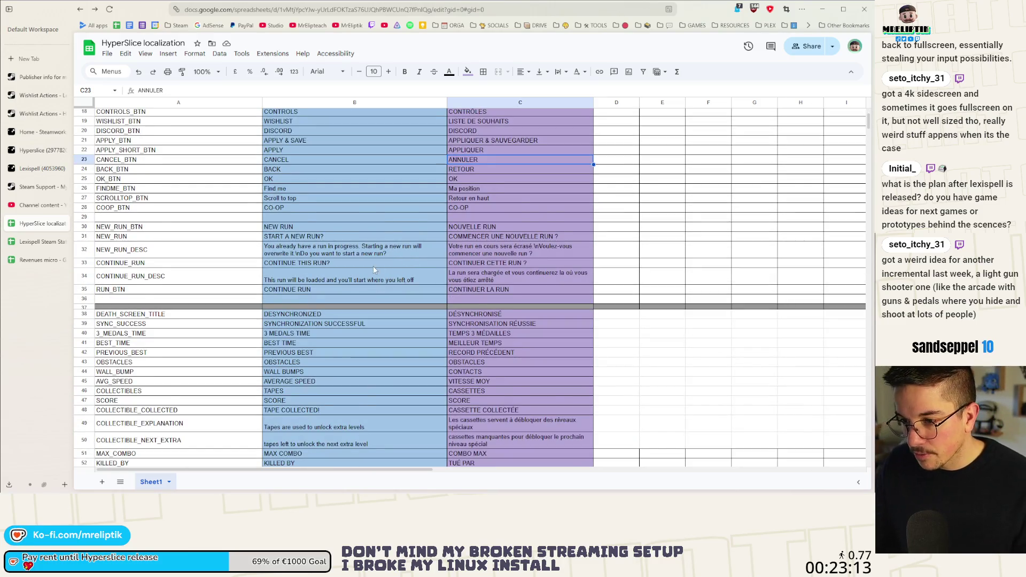
pyautogui.scroll(-1, 399, 252)
# Step: Download the sheet as a file and minimize the browser to reveal Godot
pyautogui.click(106, 53)
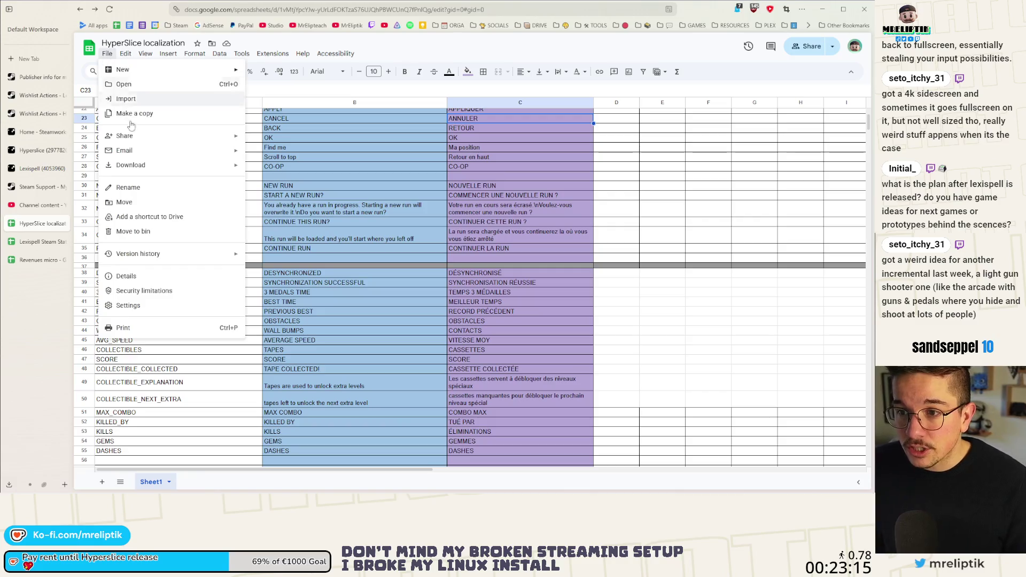
pyautogui.moveTo(217, 165)
pyautogui.click(298, 227)
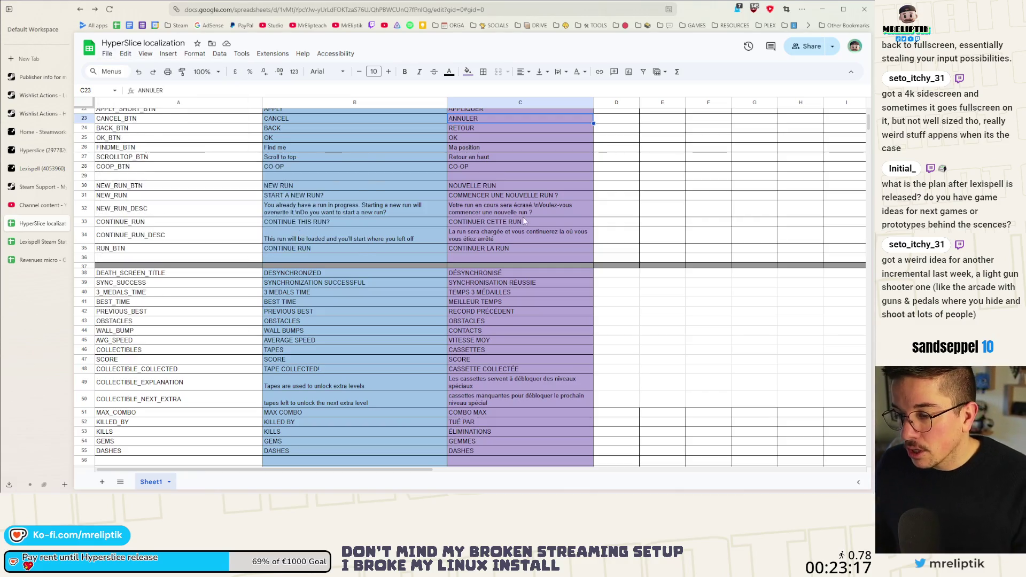
pyautogui.click(823, 11)
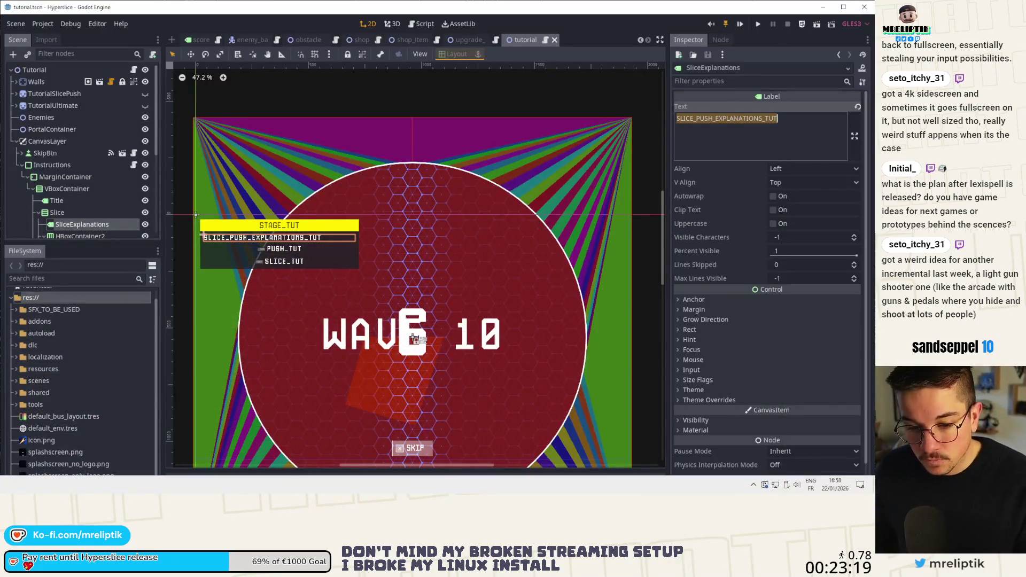
# Step: Open File Explorer and navigate from the 1.0.0 build folder up to the project folder
pyautogui.press('super+e')
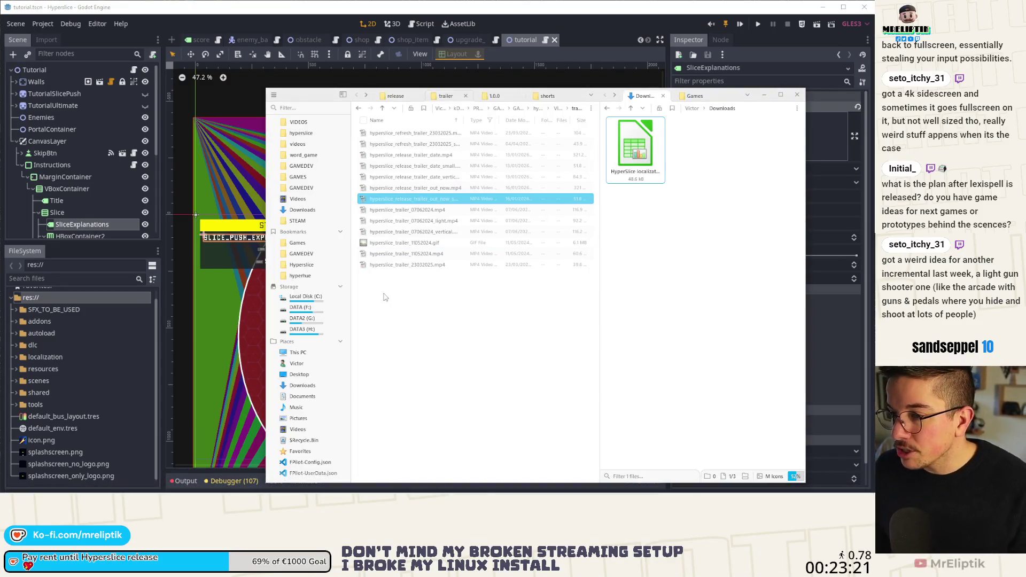
pyautogui.click(494, 96)
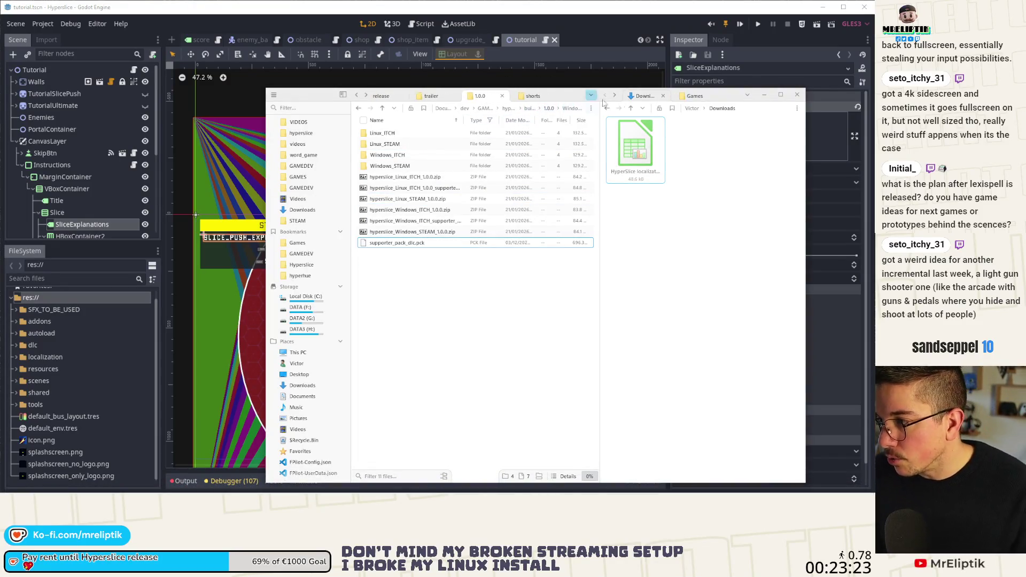
pyautogui.moveTo(730, 100); pyautogui.dragTo(537, 84)
pyautogui.click(227, 227)
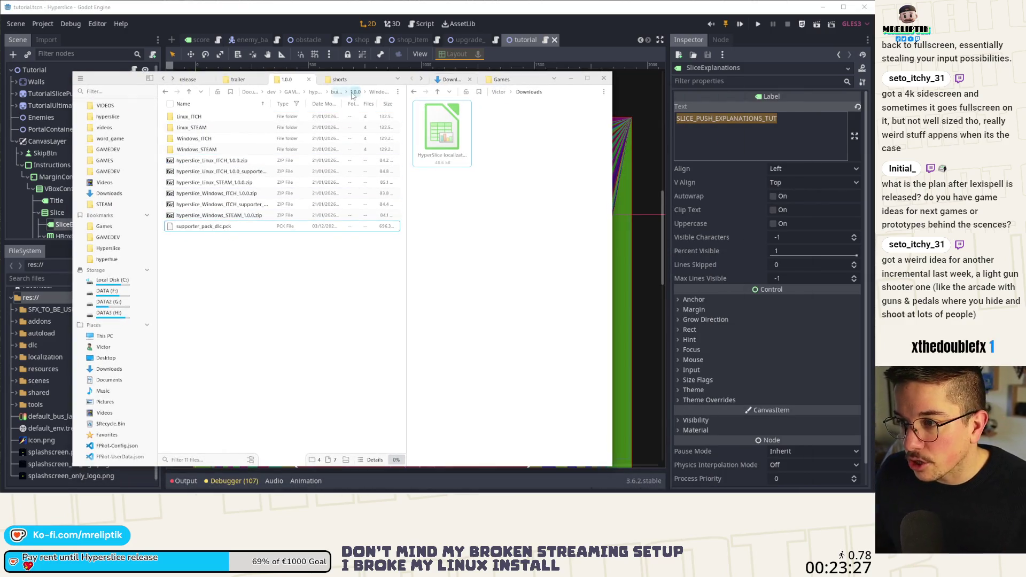
pyautogui.click(315, 91)
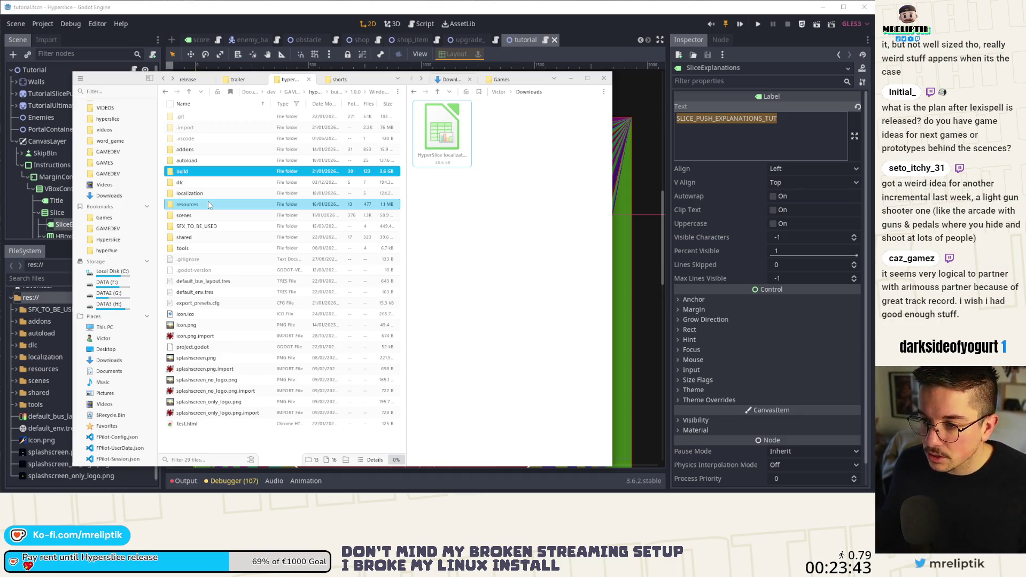
# Step: Move the downloaded sheet into the localization folder, replacing Sheet1.csv, then hide Explorer
pyautogui.doubleClick(190, 193)
pyautogui.click(368, 160)
pyautogui.moveTo(440, 155); pyautogui.dragTo(299, 214)
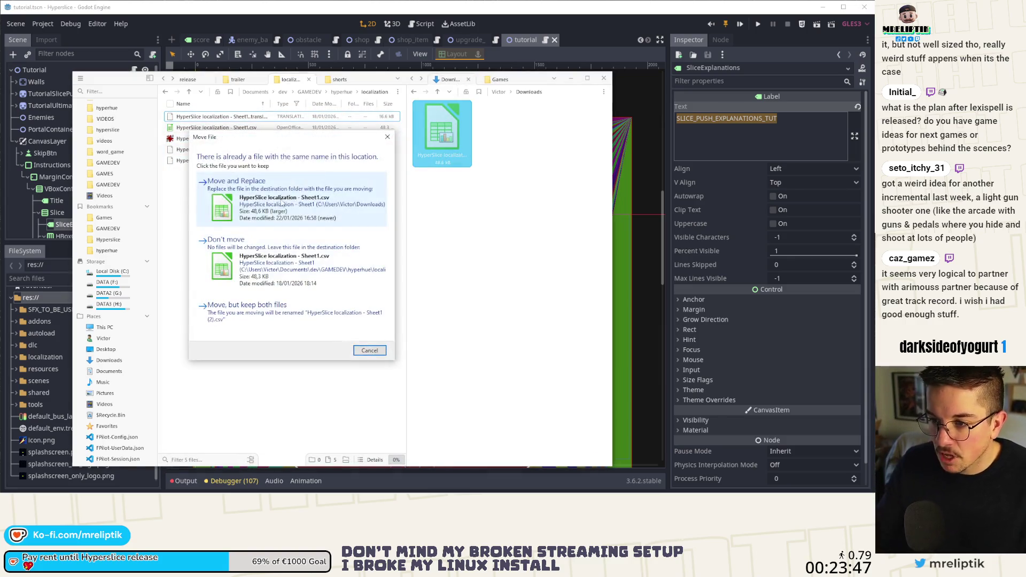
pyautogui.click(299, 184)
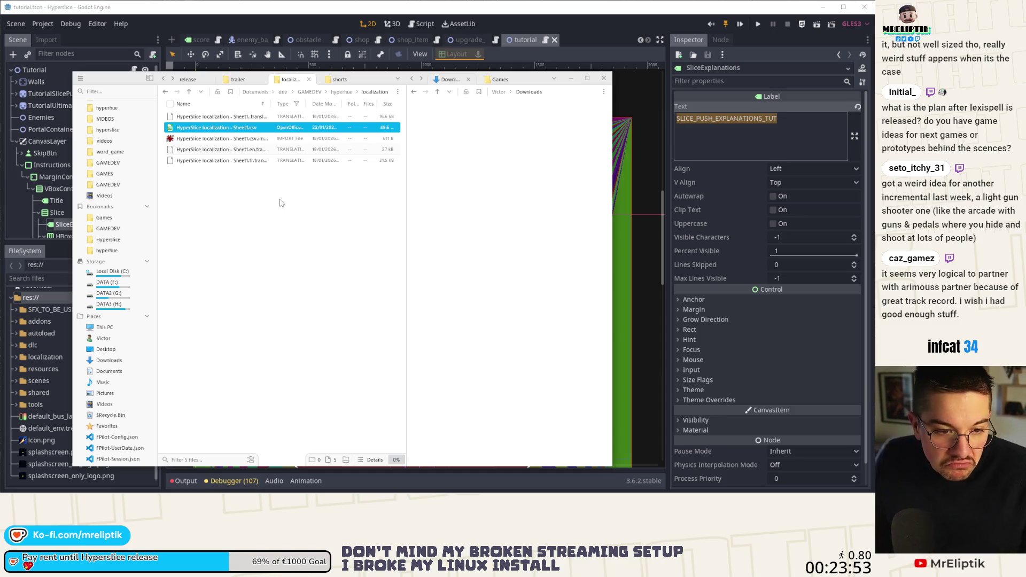
pyautogui.click(280, 203)
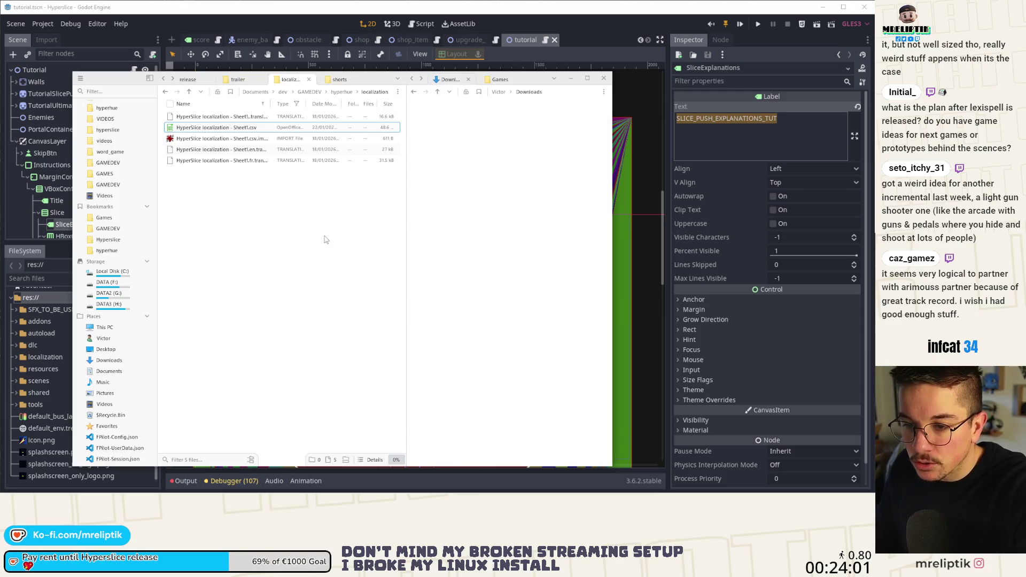
pyautogui.click(570, 80)
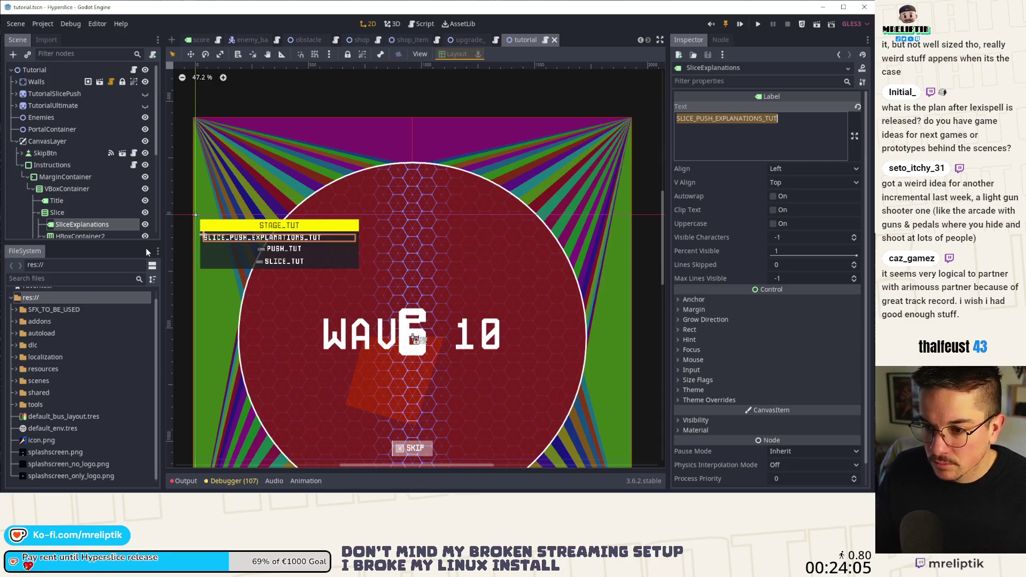
pyautogui.scroll(-1, 302, 206)
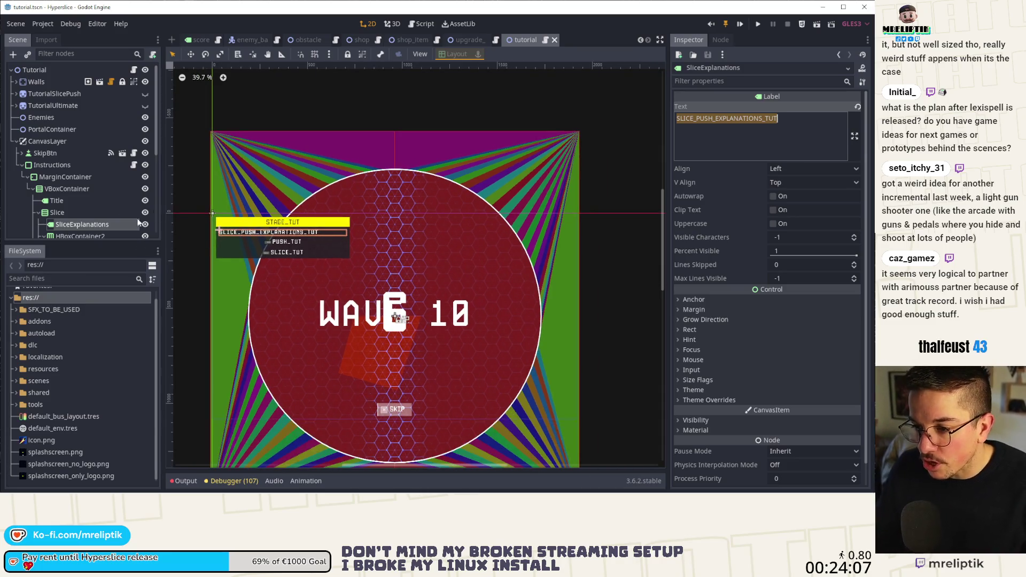
pyautogui.scroll(-3, 126, 215)
pyautogui.scroll(3, 331, 255)
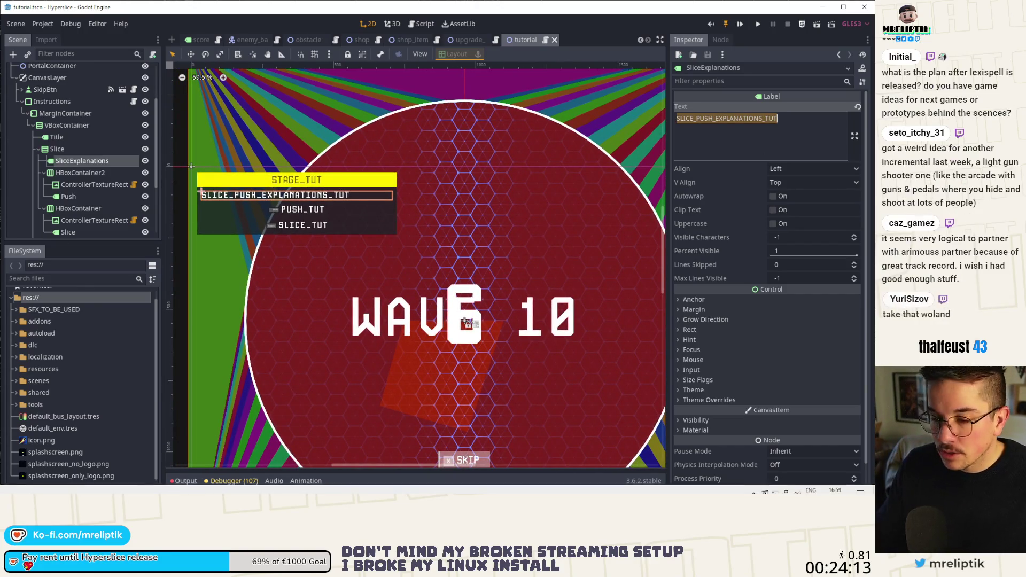
pyautogui.hotkey('alt', 'Tab')
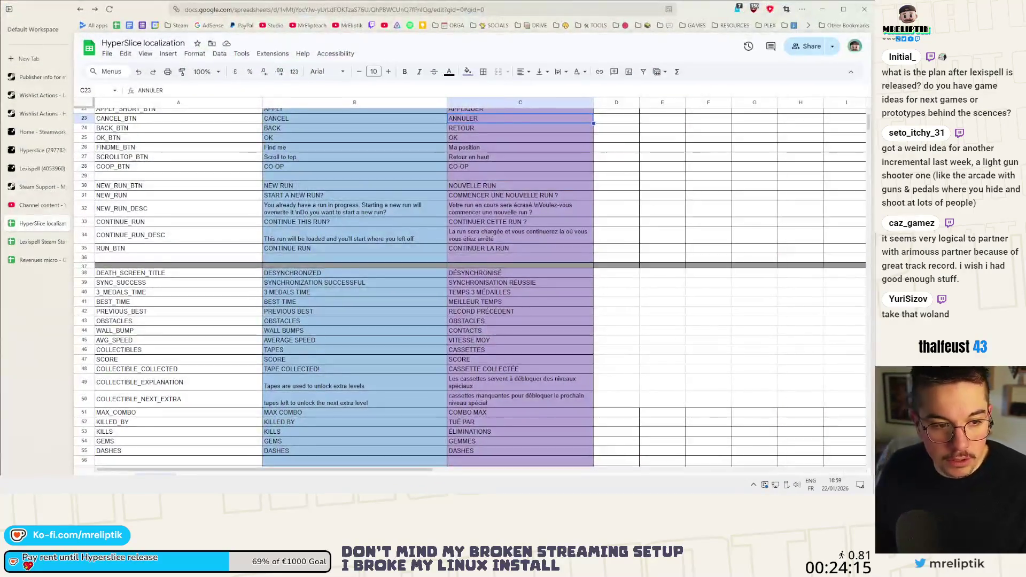
pyautogui.scroll(-3, 129, 300)
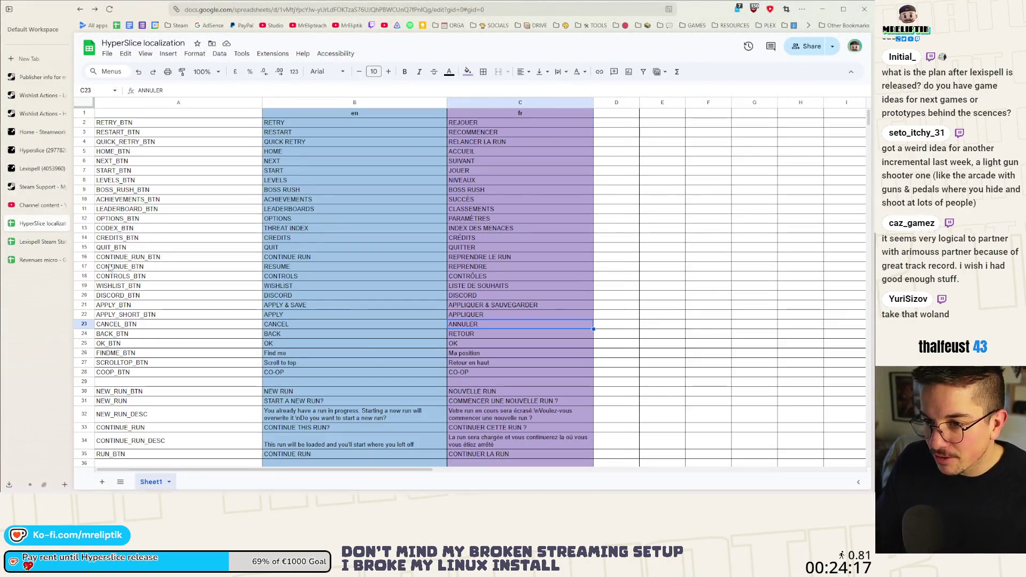
pyautogui.scroll(-3, 129, 299)
pyautogui.scroll(-10, 130, 299)
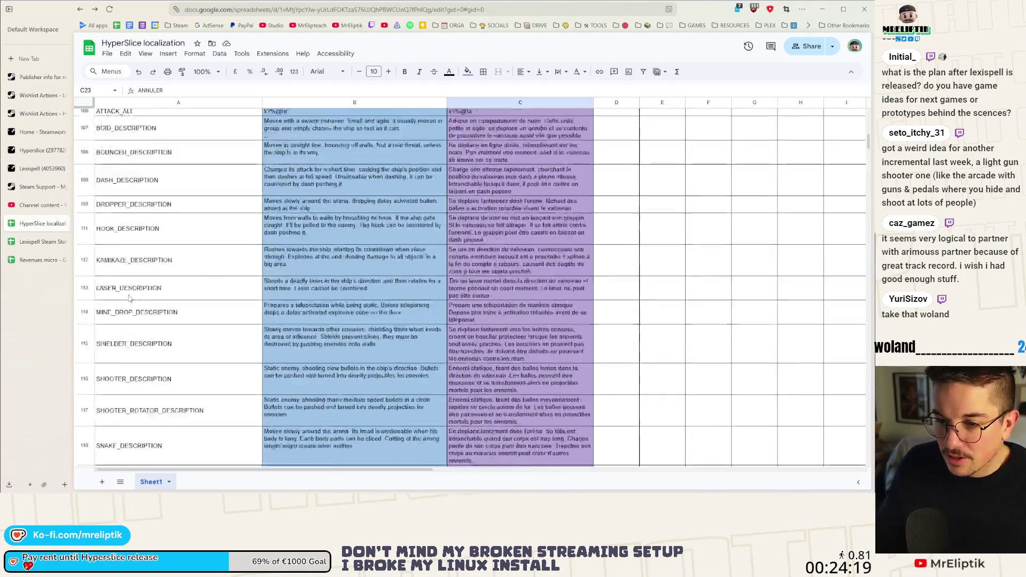
pyautogui.scroll(-3, 129, 299)
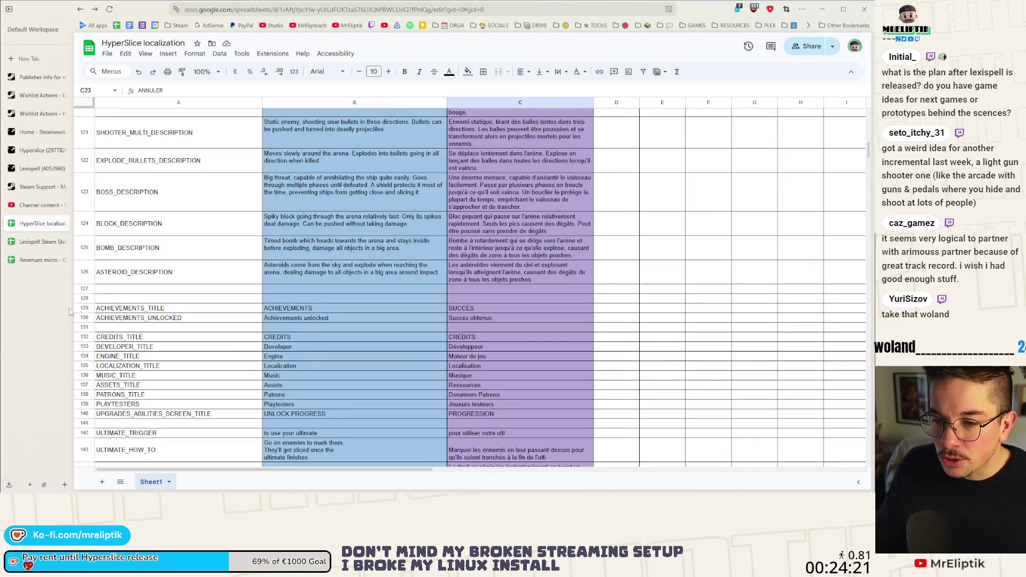
pyautogui.scroll(-8, 130, 299)
pyautogui.scroll(-3, 174, 319)
pyautogui.click(206, 286)
pyautogui.hotkey('ctrl', 'f')
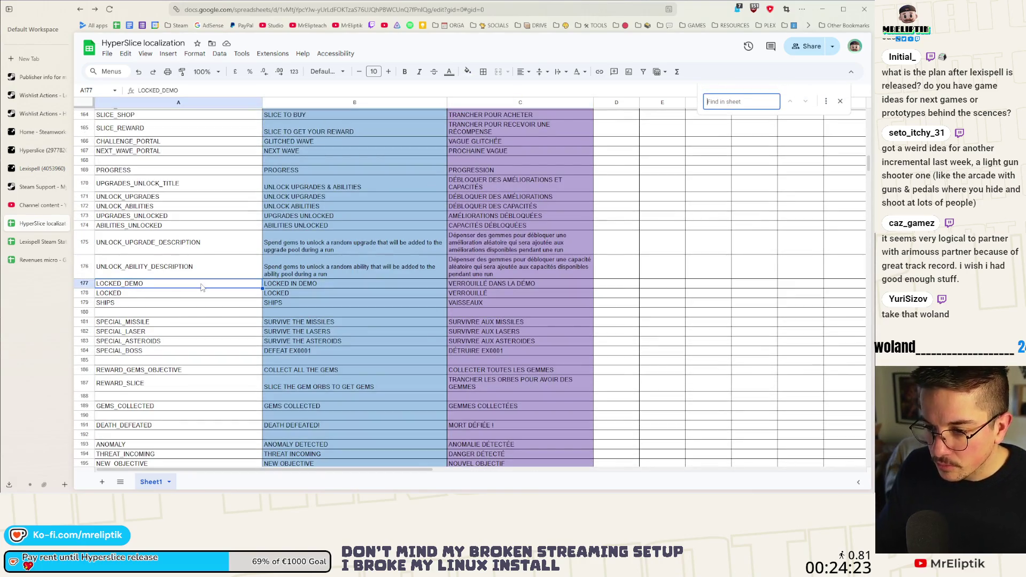
pyautogui.write('PUSH_EXPLANATION')
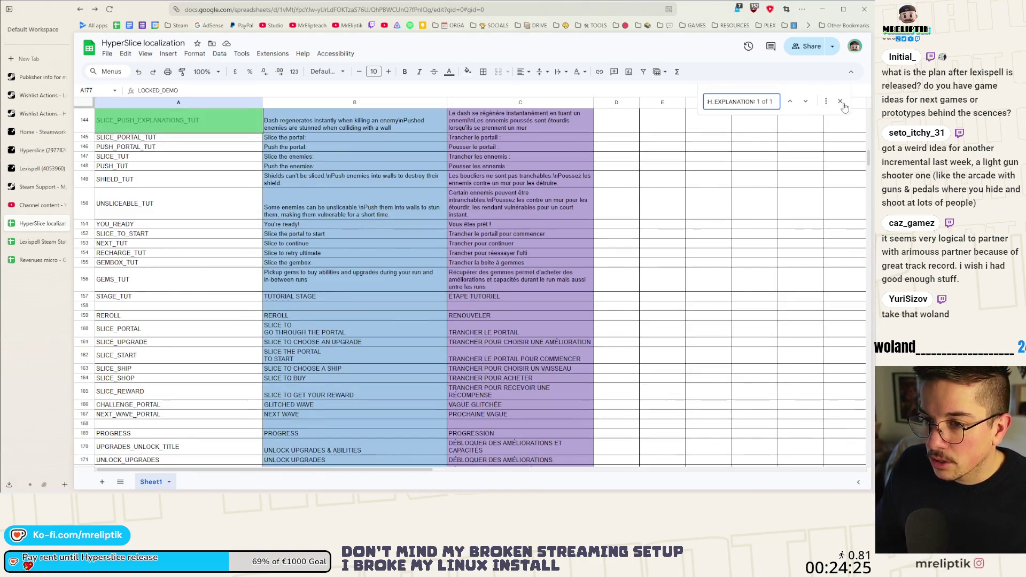
pyautogui.press('Escape')
pyautogui.click(821, 12)
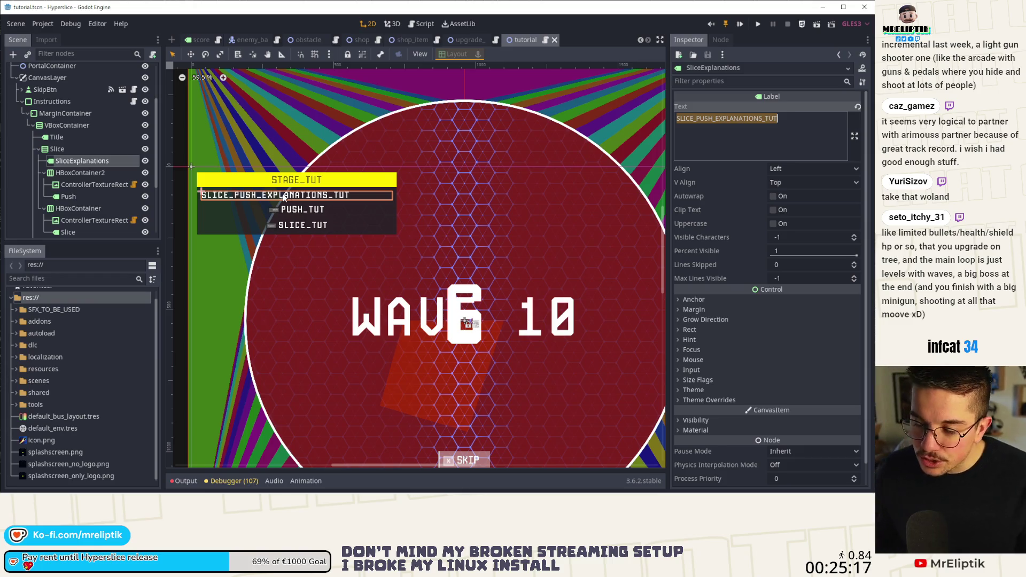
# Step: Select the Title and SliceExplanations nodes, then run the game with F6 and stop it
pyautogui.scroll(-2, 271, 244)
pyautogui.click(266, 236)
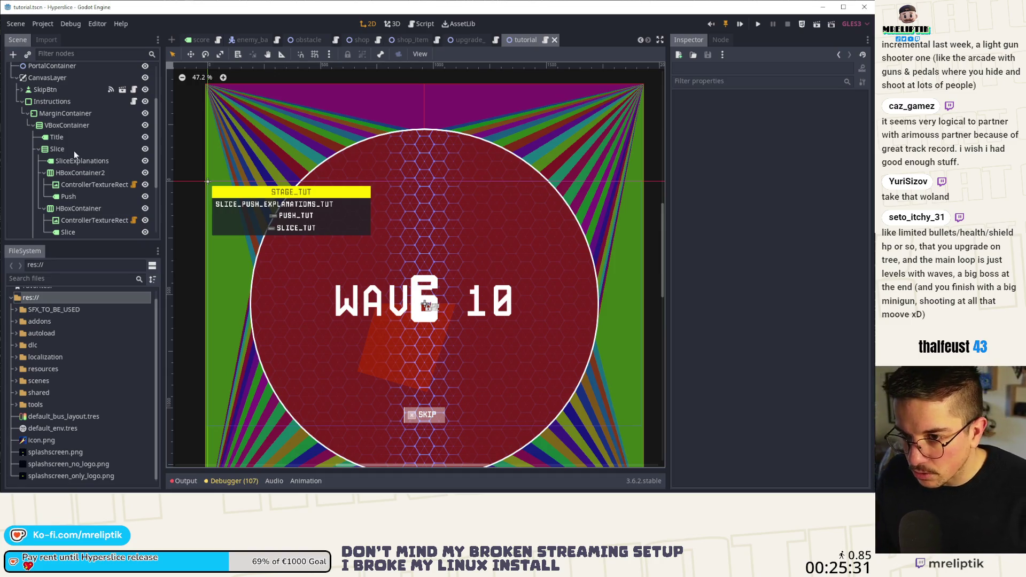
pyautogui.click(74, 137)
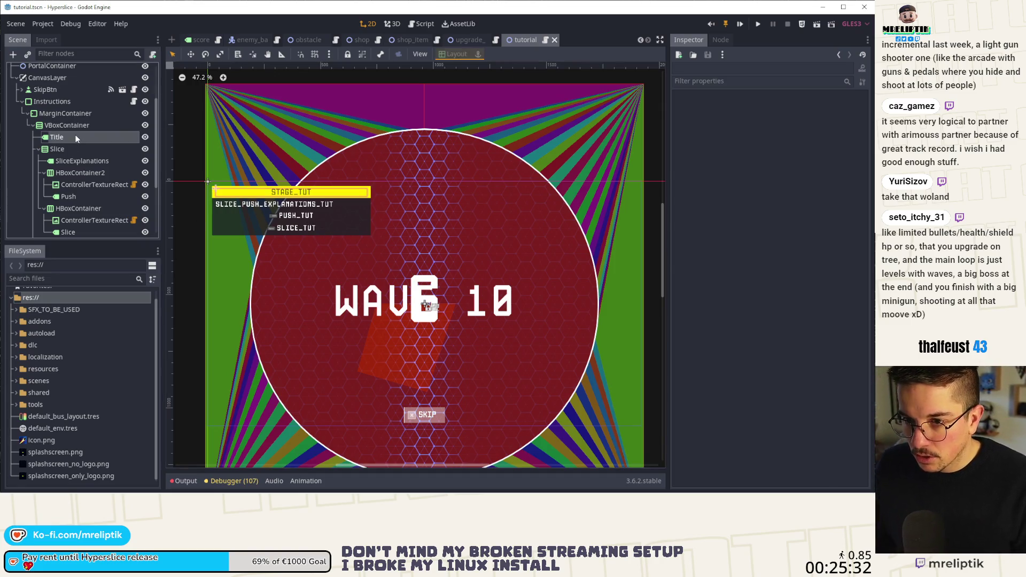
pyautogui.click(314, 208)
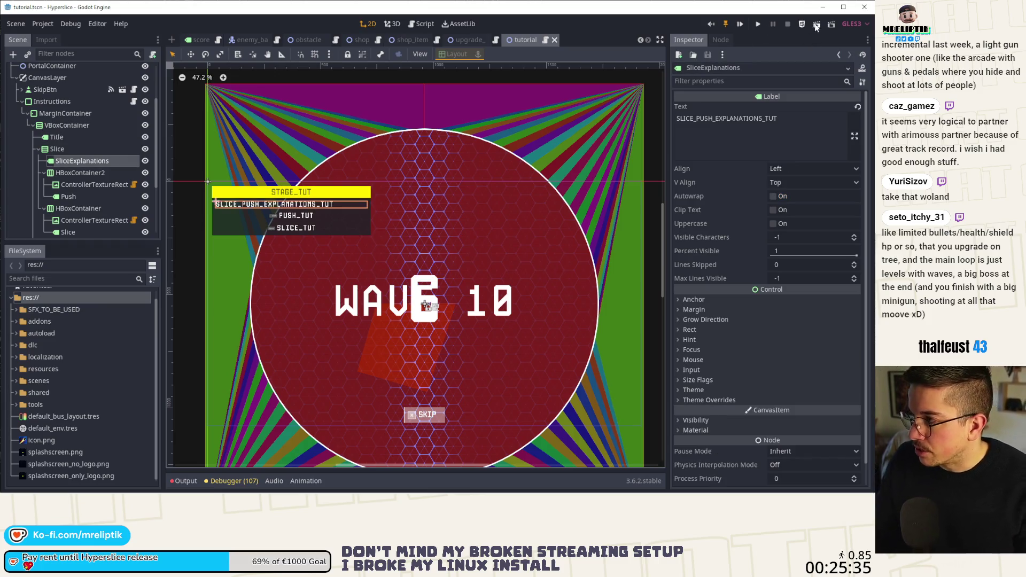
pyautogui.press('F6')
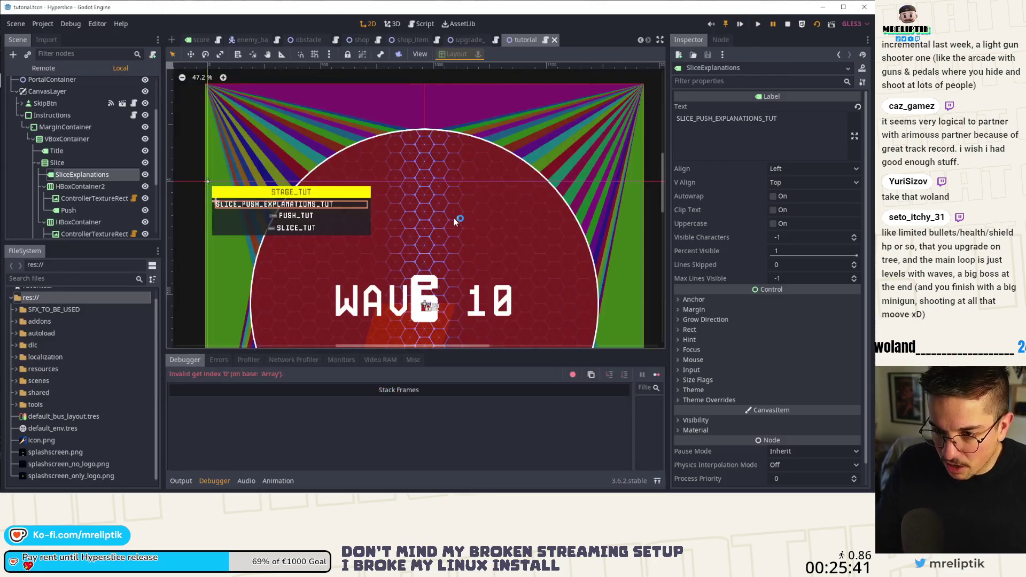
pyautogui.press('F8')
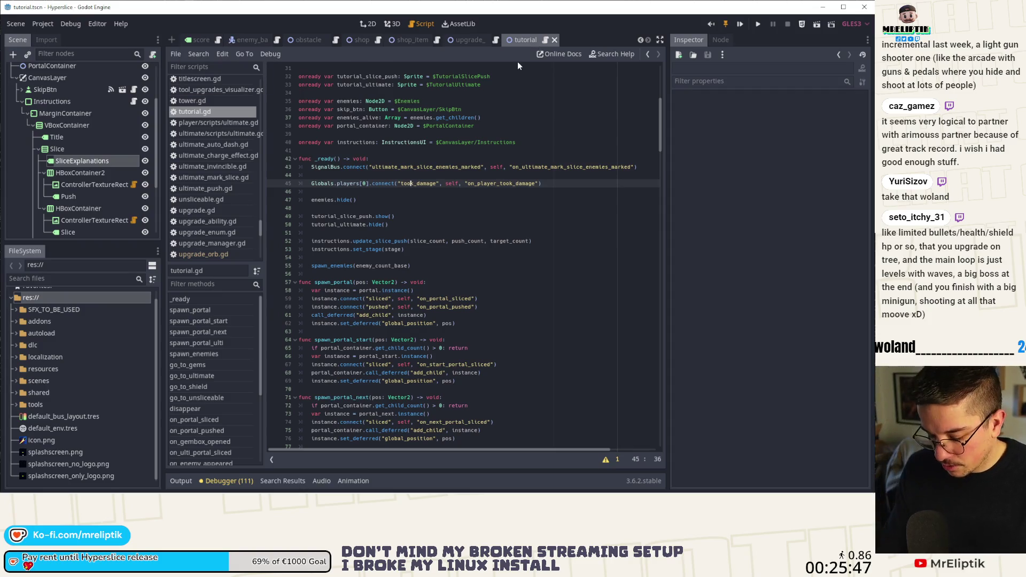
# Step: Open the game scene and locate the tutorial_shown condition in spawn_tutorial_scene
pyautogui.hotkey('ctrl', 'shift', 'o')
pyautogui.write('game')
pyautogui.press('Return')
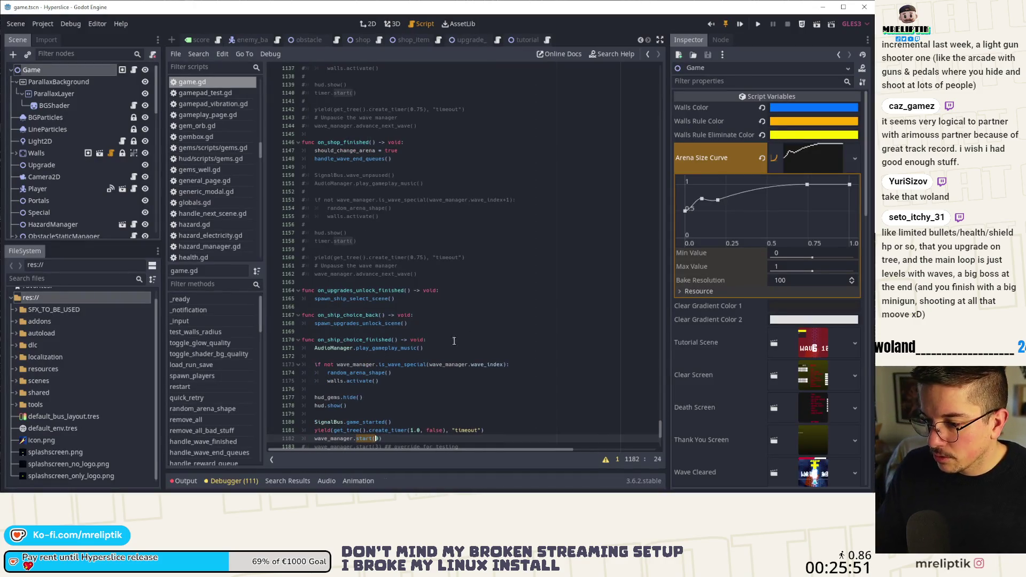
pyautogui.hotkey('ctrl', 'f')
pyautogui.write('tutol')
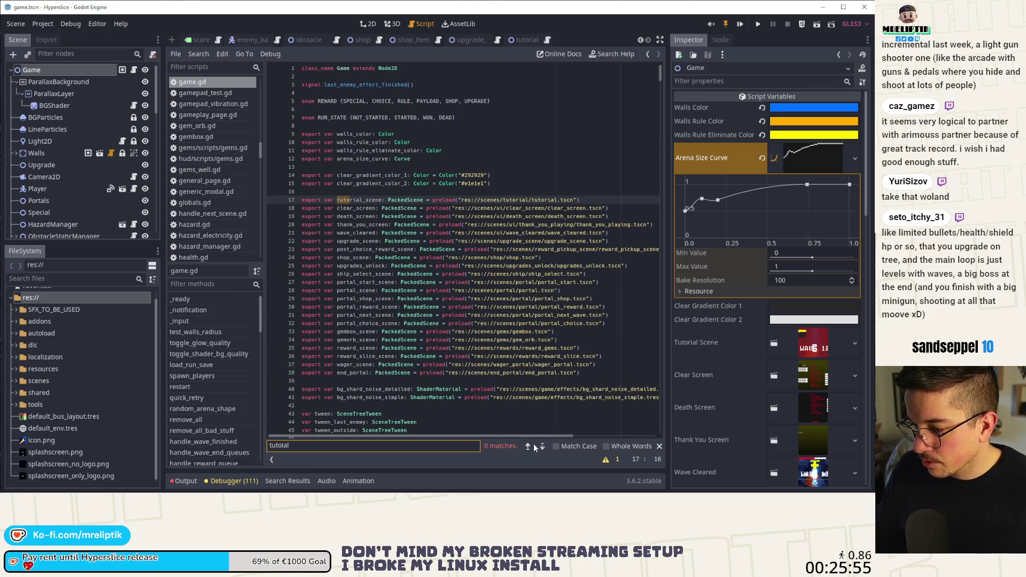
pyautogui.hotkey('ctrl', 'a')
pyautogui.write('spawn')
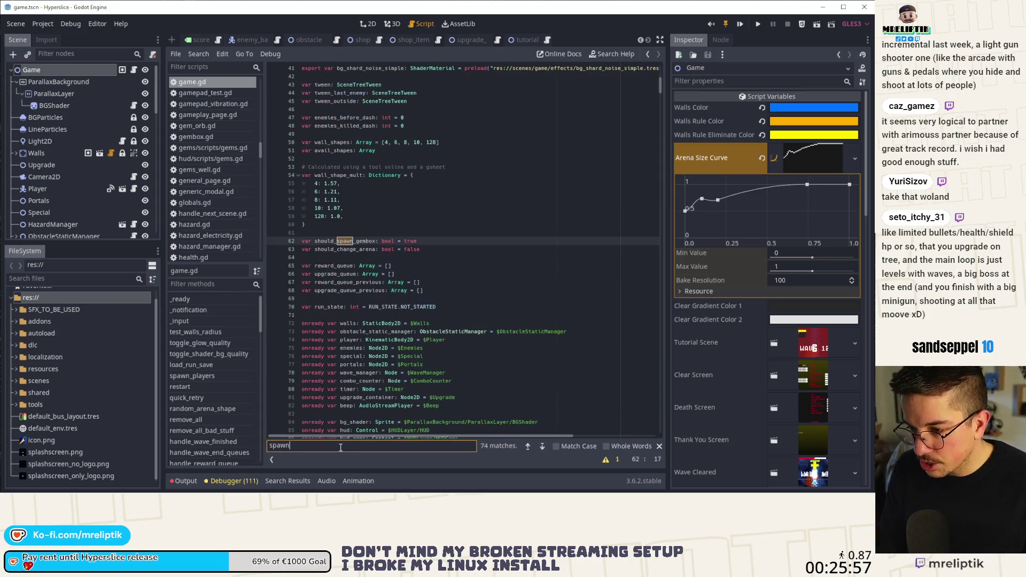
pyautogui.write('_tutr')
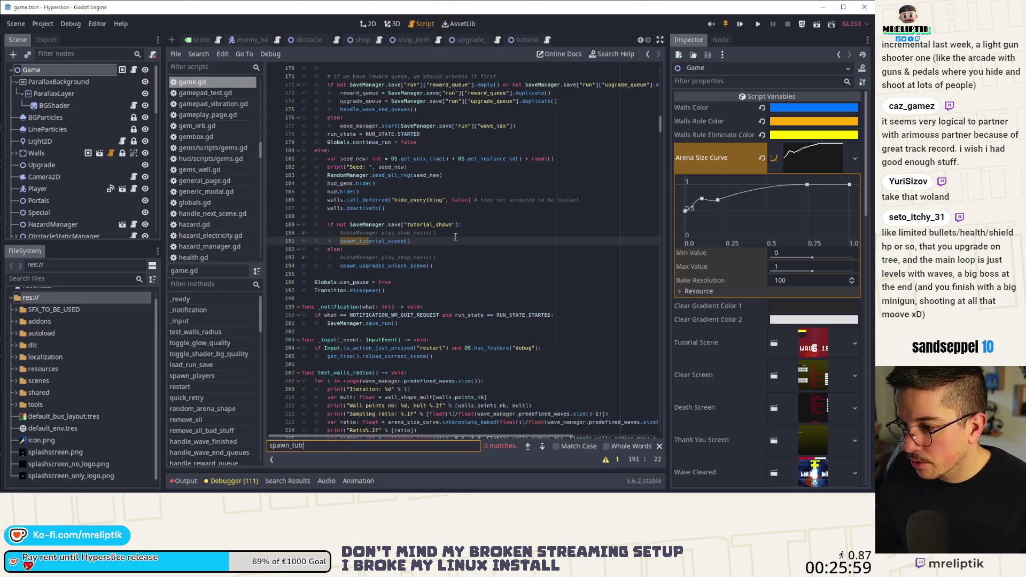
pyautogui.click(473, 227)
# Step: Replace the tutorial_shown check with 'if true:', comment out the original, save game.gd and run
pyautogui.hotkey('ctrl', 'd')
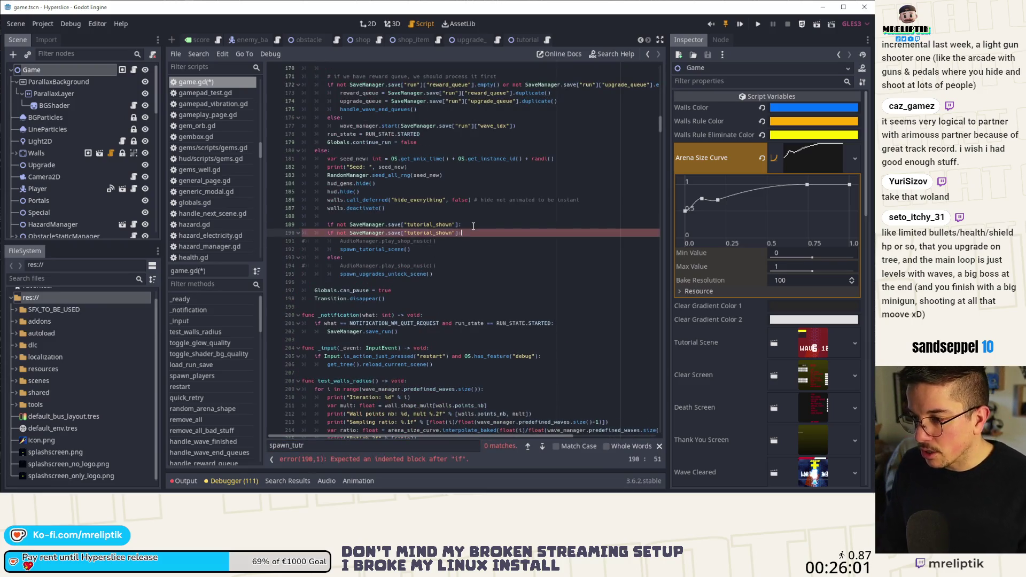
pyautogui.hotkey('ctrl', 'Left')
pyautogui.hotkey('ctrl', 'Left')
pyautogui.hotkey('ctrl', 'Left')
pyautogui.write('true')
pyautogui.press('Up')
pyautogui.hotkey('ctrl', 'l')
pyautogui.press('Escape')
pyautogui.hotkey('ctrl', 'k')
pyautogui.hotkey('ctrl', 'shift', 'Return')
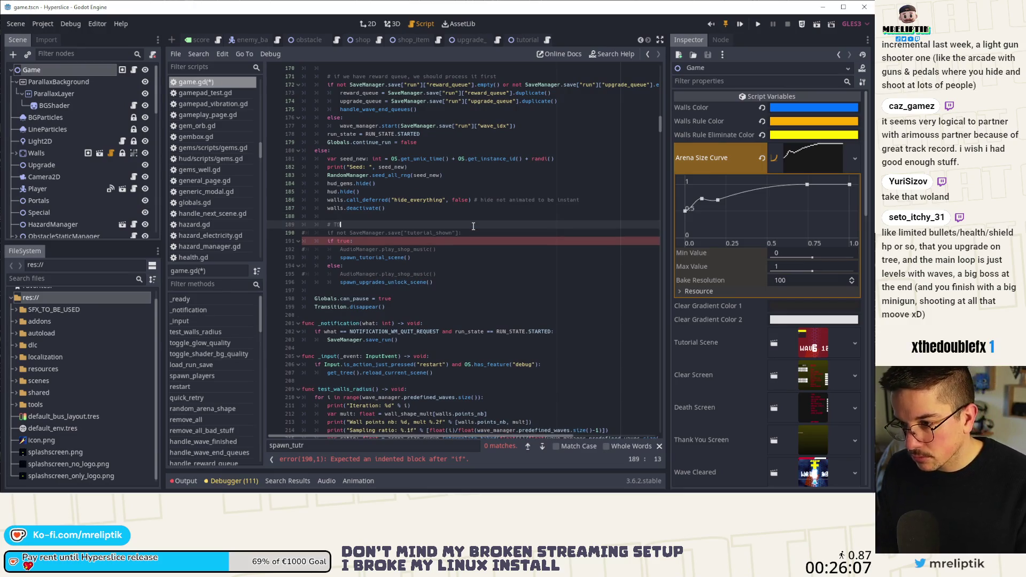
pyautogui.write('DO: remove')
pyautogui.hotkey('ctrl', 's')
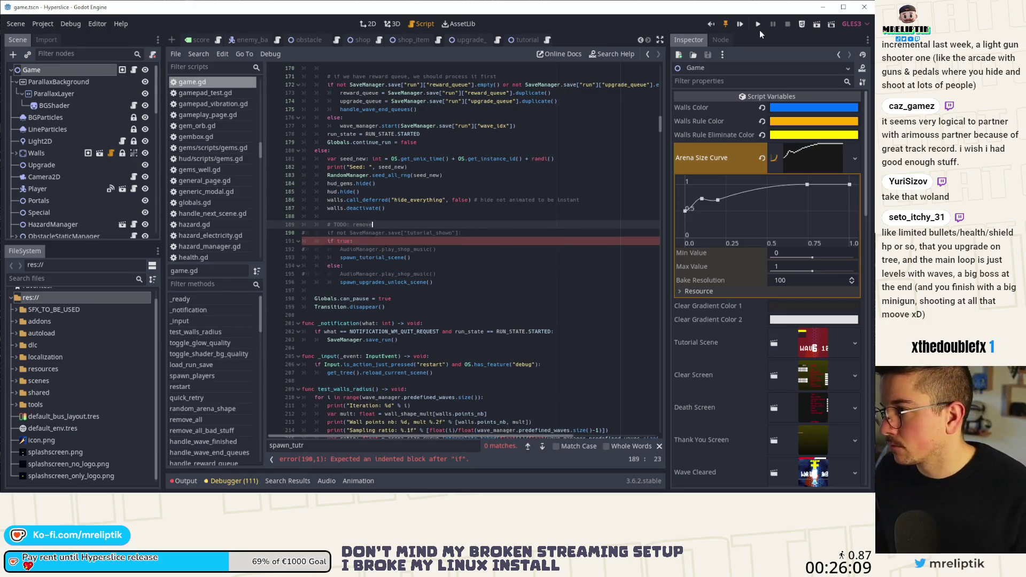
pyautogui.click(740, 25)
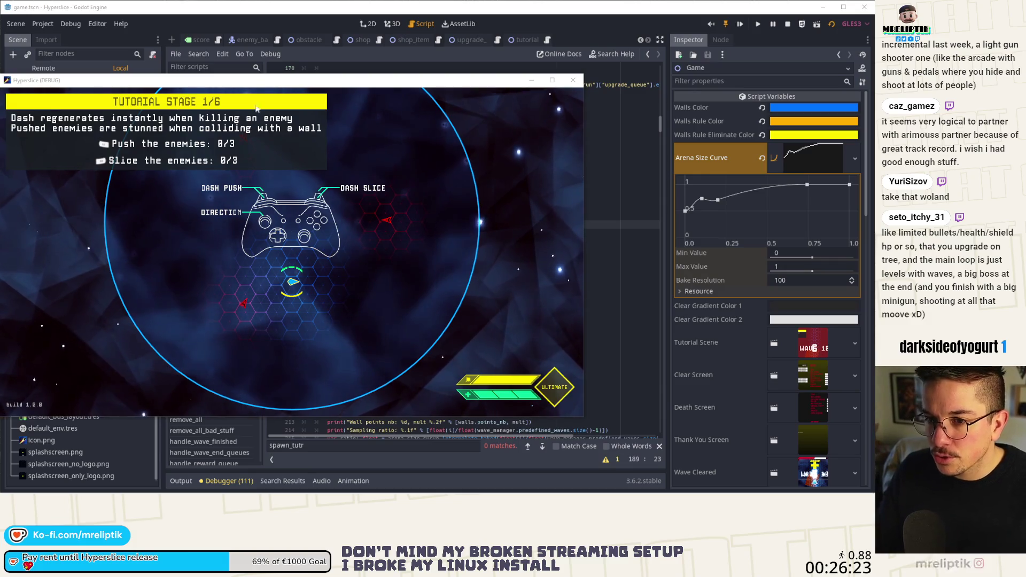
# Step: Stop the game, enable Autowrap on the SliceExplanations label, and save the tutorial scene
pyautogui.press('F8')
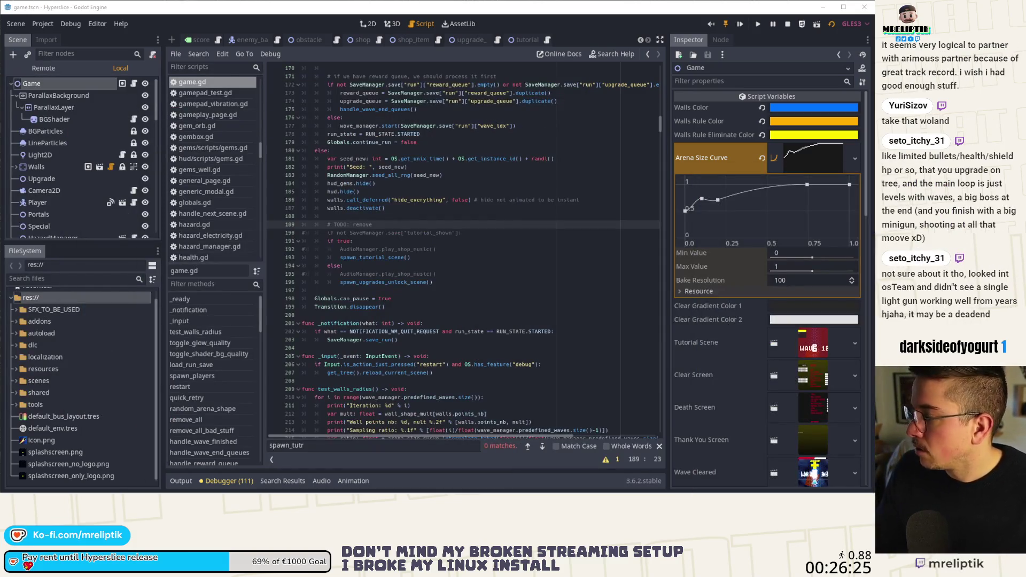
pyautogui.click(368, 24)
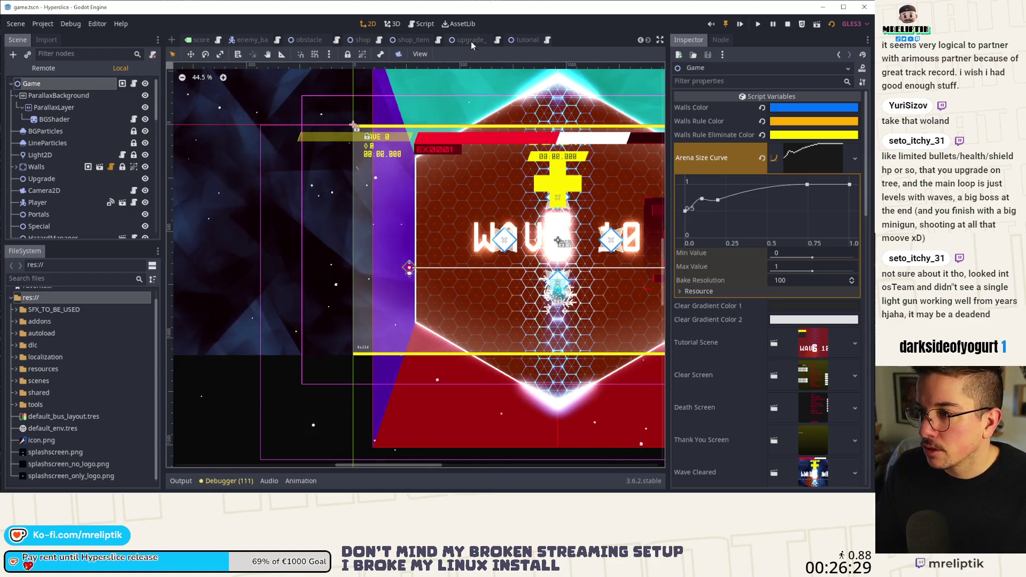
pyautogui.moveTo(527, 40)
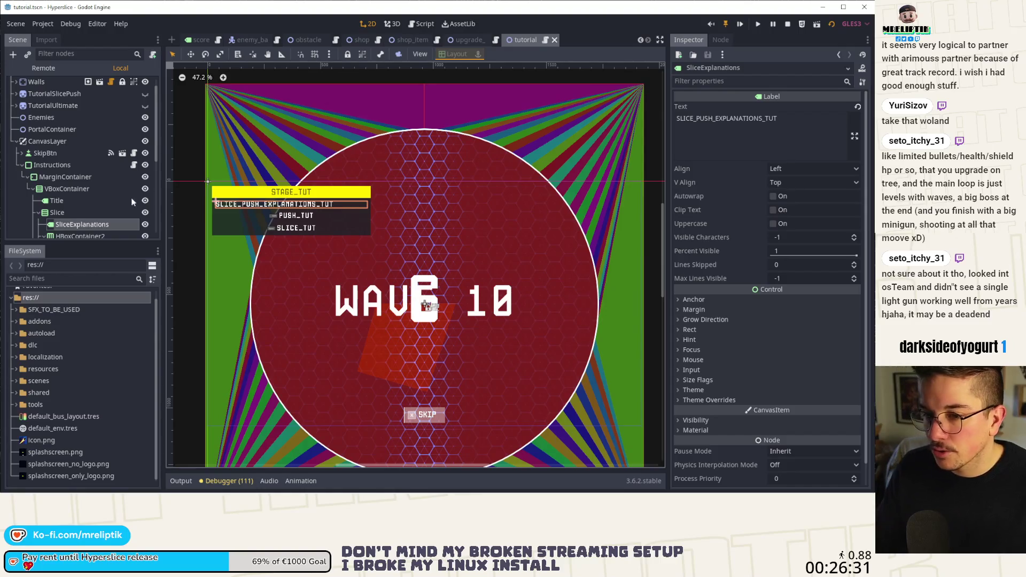
pyautogui.scroll(-3, 72, 207)
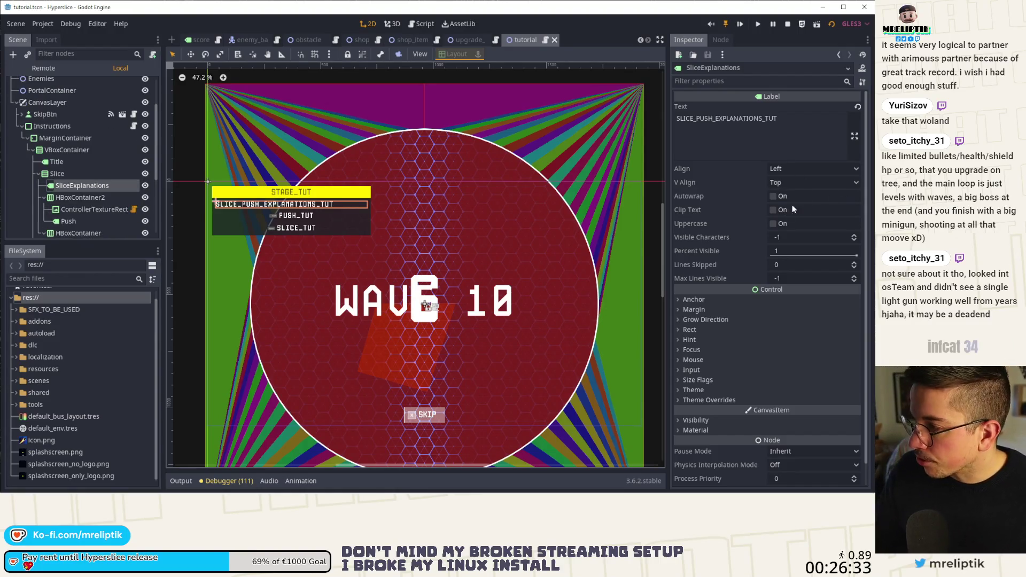
pyautogui.click(772, 196)
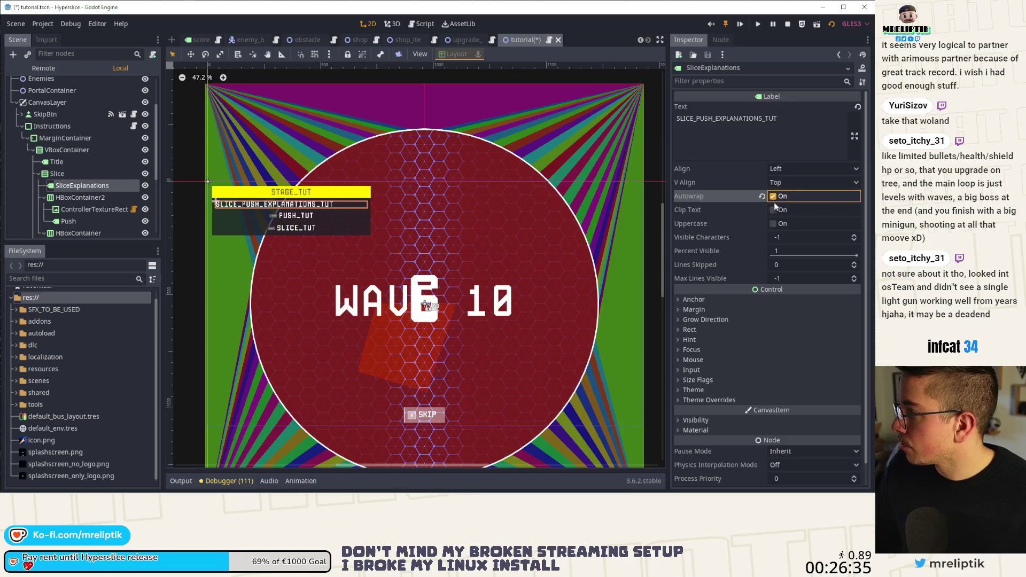
pyautogui.hotkey('ctrl', 's')
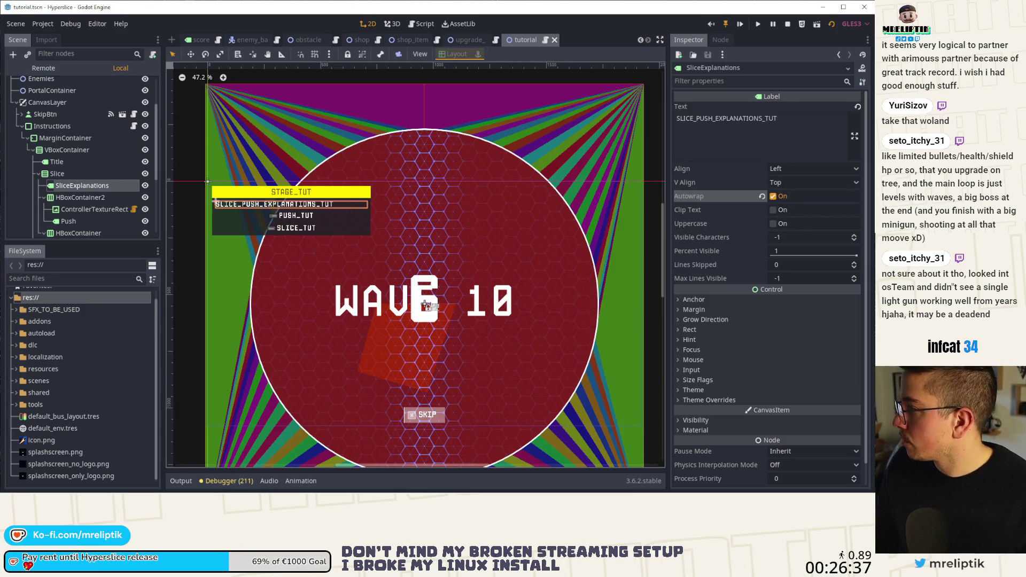
# Step: Play the tutorial scene to check the wrapping, close it, and switch to Visual Studio Code
pyautogui.click(737, 23)
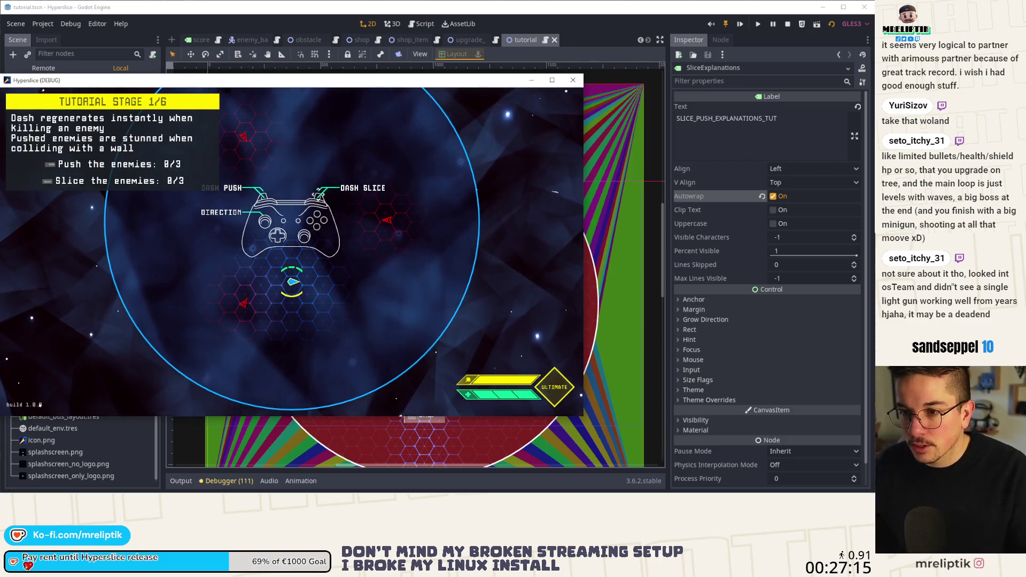
pyautogui.click(573, 79)
pyautogui.scroll(-2, 248, 261)
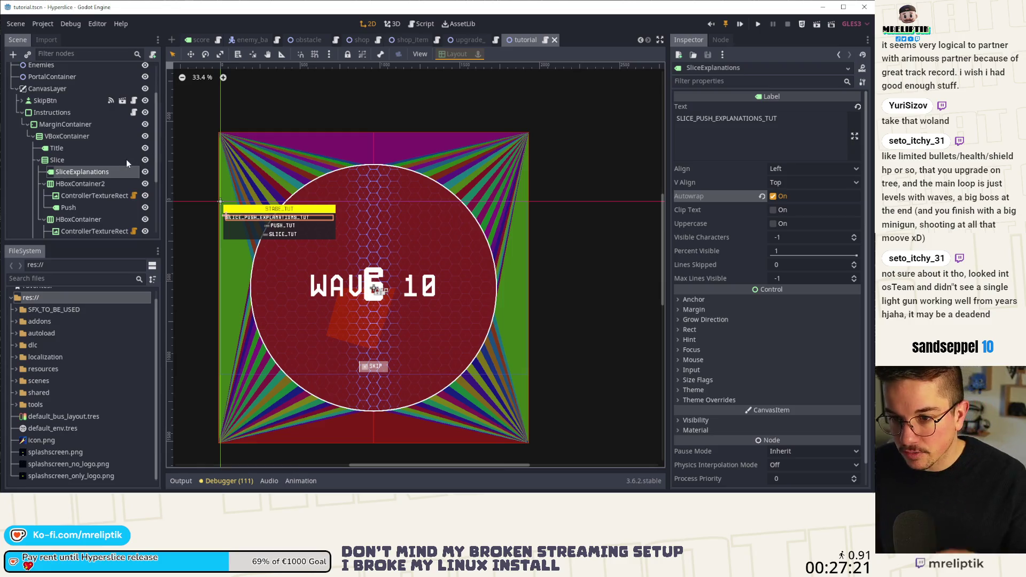
pyautogui.scroll(-1, 285, 195)
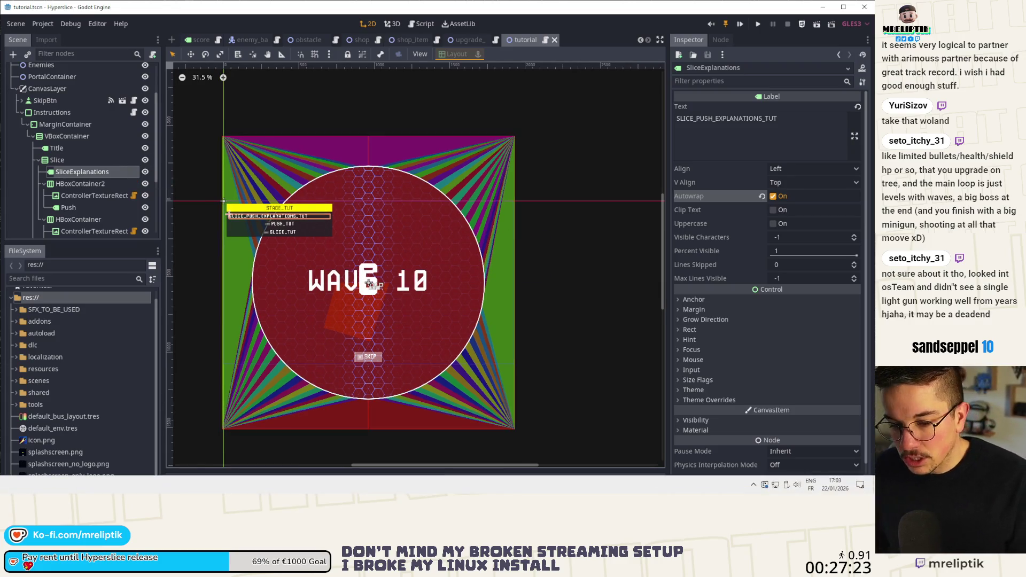
pyautogui.hotkey('alt', 'Tab')
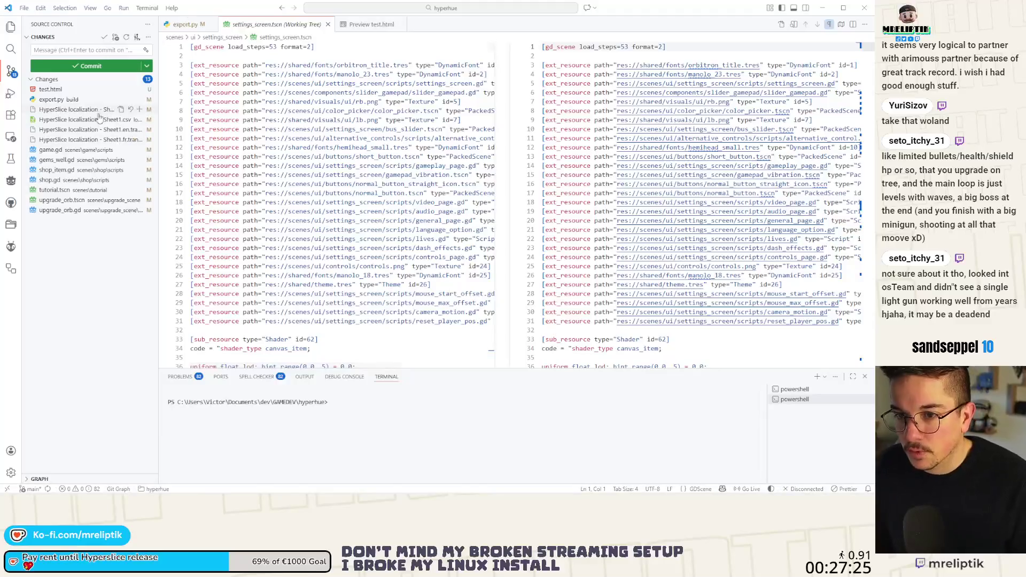
# Step: Review the diffs of the localization sheet, game.gd, upgrade_orb.gd, shop_item.gd and tutorial.tscn
pyautogui.click(75, 110)
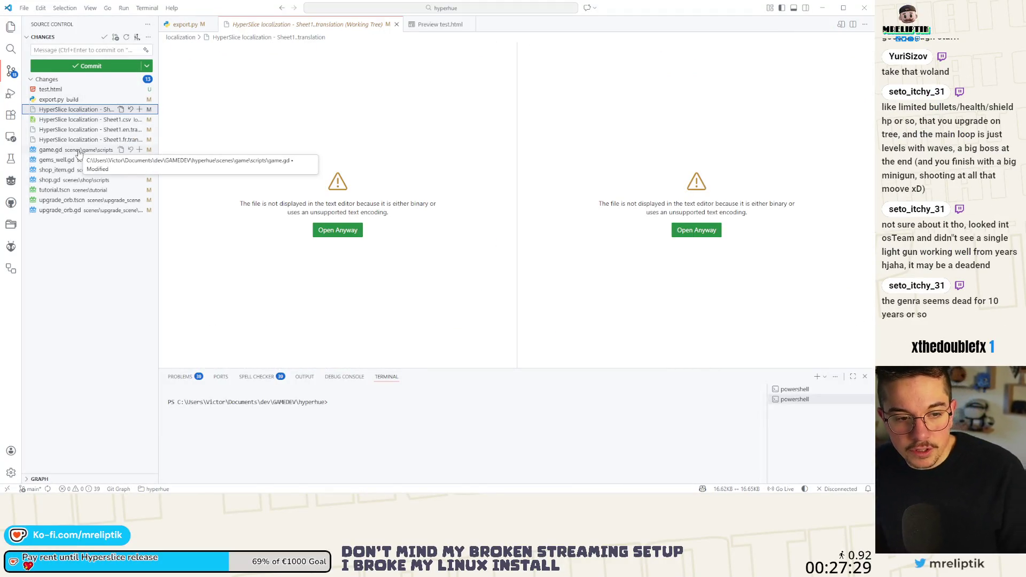
pyautogui.click(78, 152)
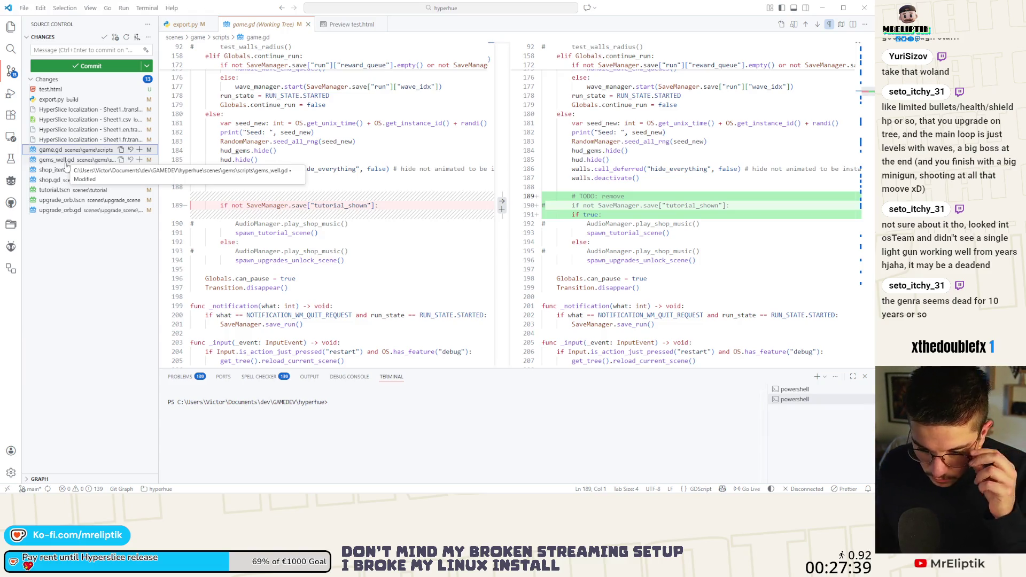
pyautogui.click(66, 210)
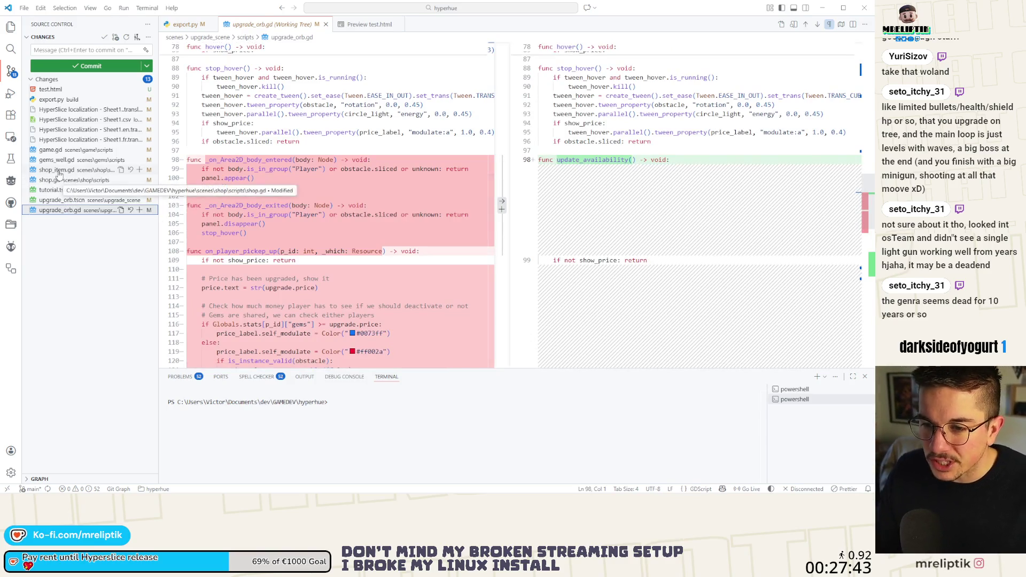
pyautogui.click(61, 170)
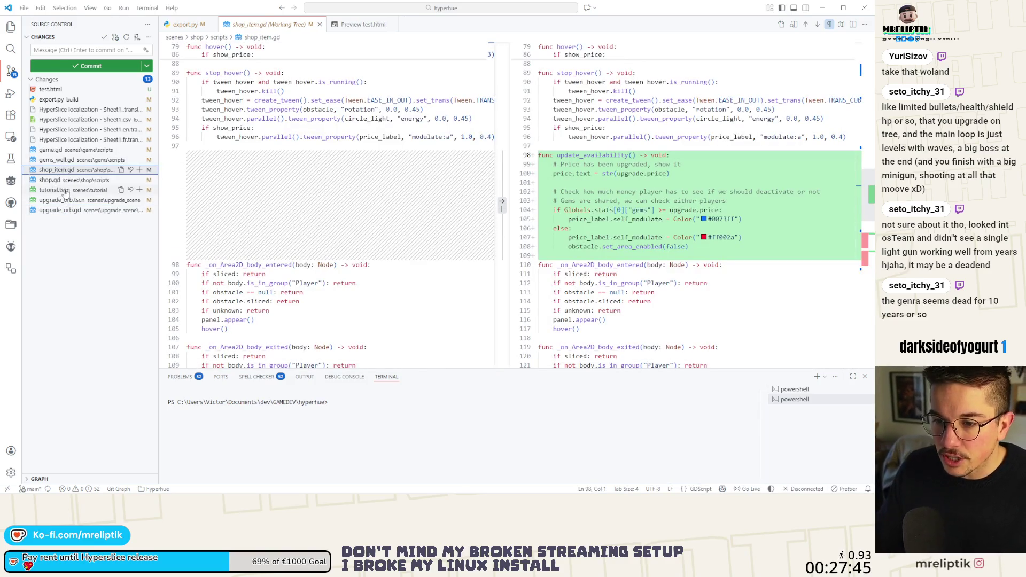
pyautogui.click(64, 191)
# Step: Commit tutorial.tscn and the localization files as 'ao torial', then discard game.gd's changes
pyautogui.click(140, 191)
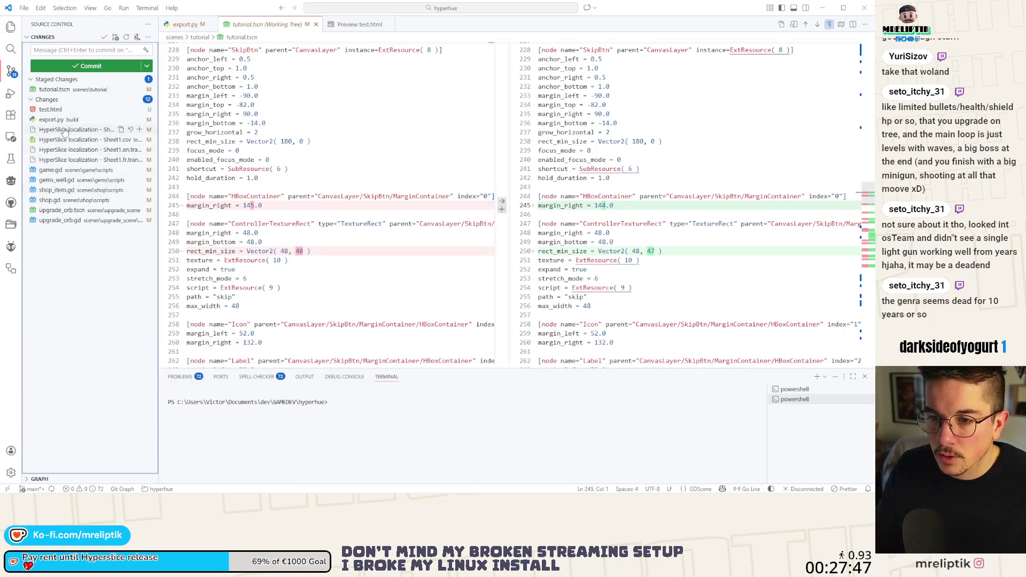
pyautogui.click(107, 129)
pyautogui.click(140, 139)
pyautogui.click(58, 50)
pyautogui.write('add slice')
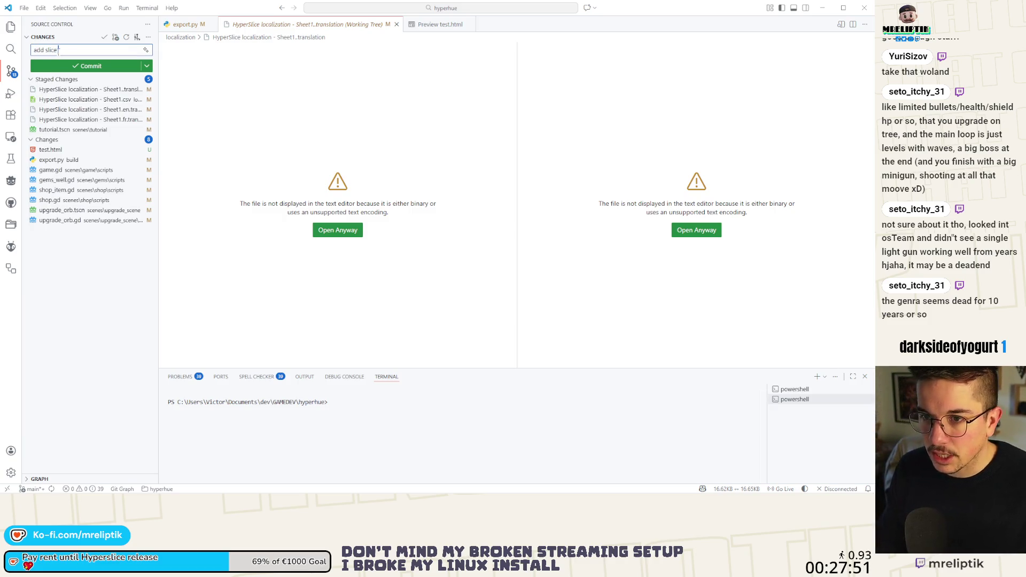
pyautogui.write('o torial')
pyautogui.hotkey('ctrl', 'Return')
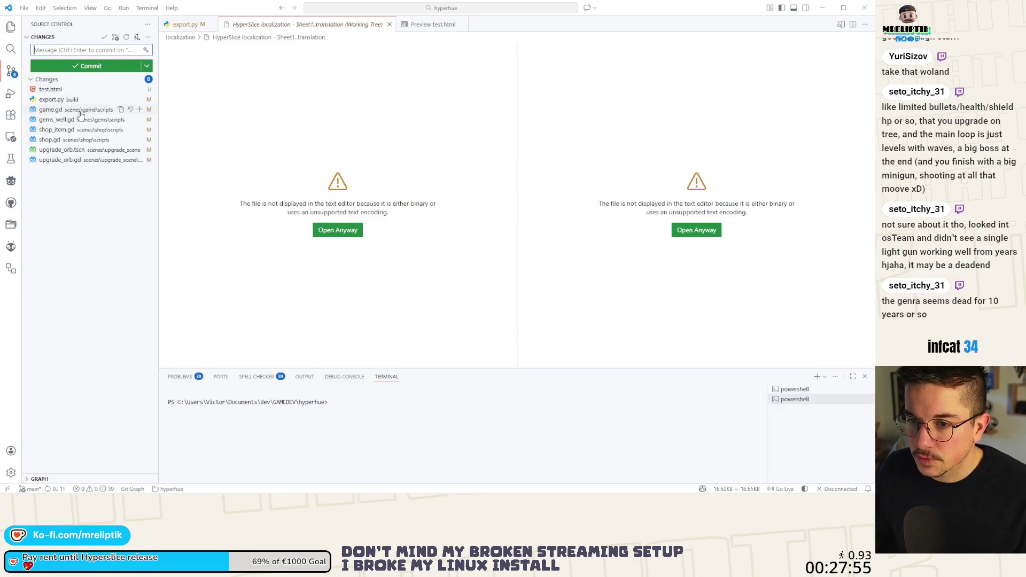
pyautogui.click(80, 113)
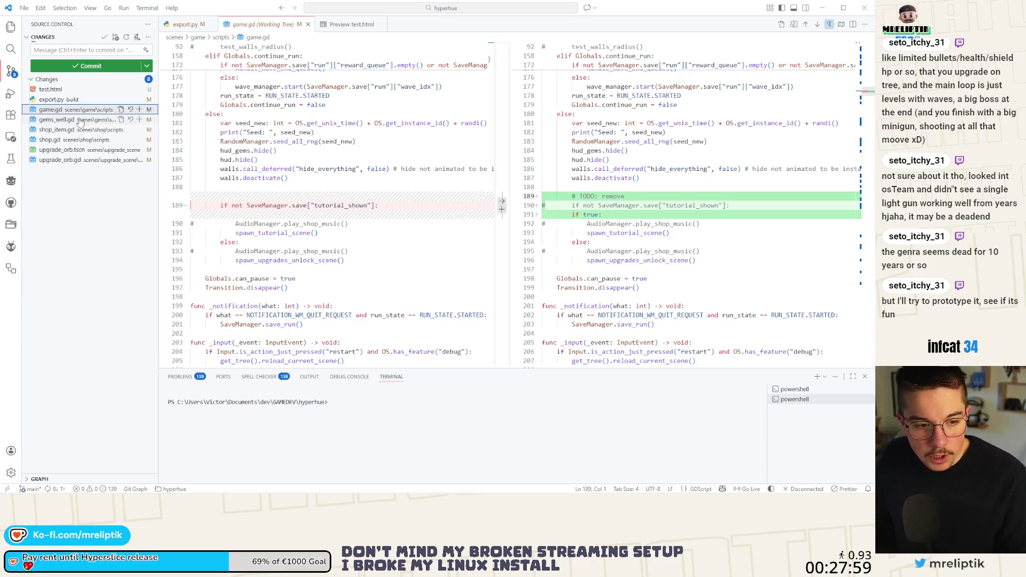
pyautogui.click(130, 109)
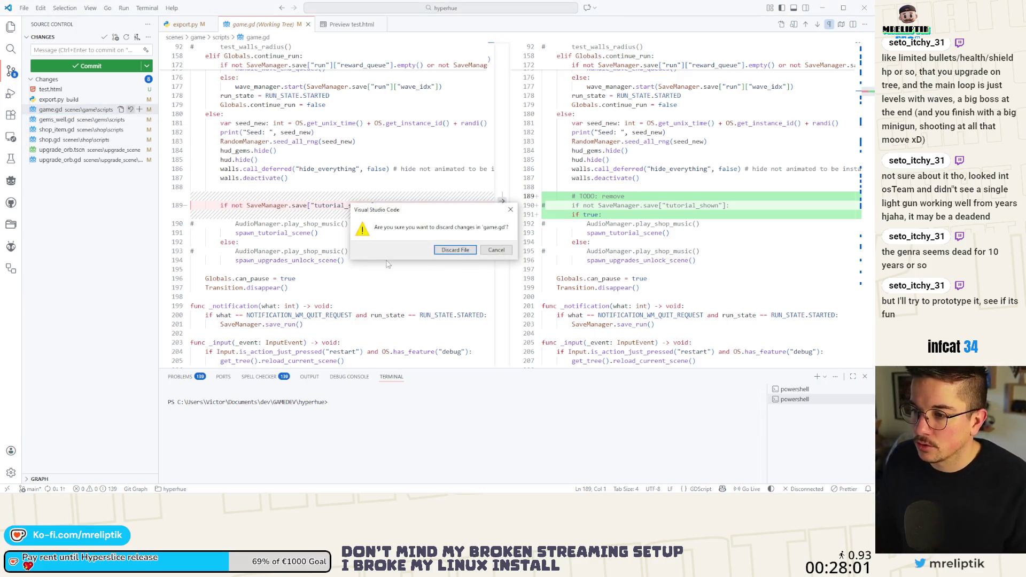
# Step: Confirm discarding game.gd's changes, review gems_well.gd and shop_item.gd, and stage gems_well.gd
pyautogui.click(447, 249)
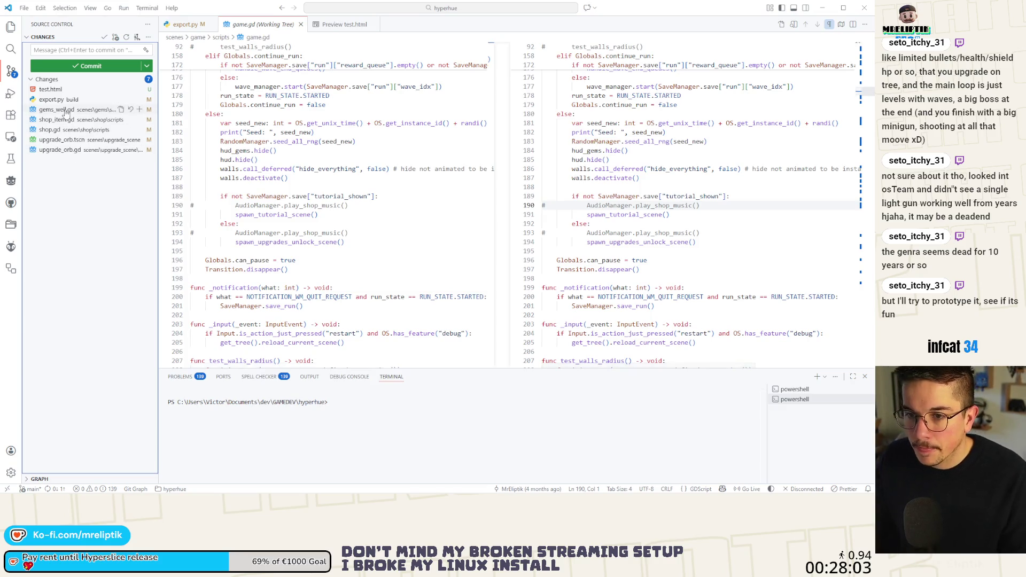
pyautogui.click(67, 111)
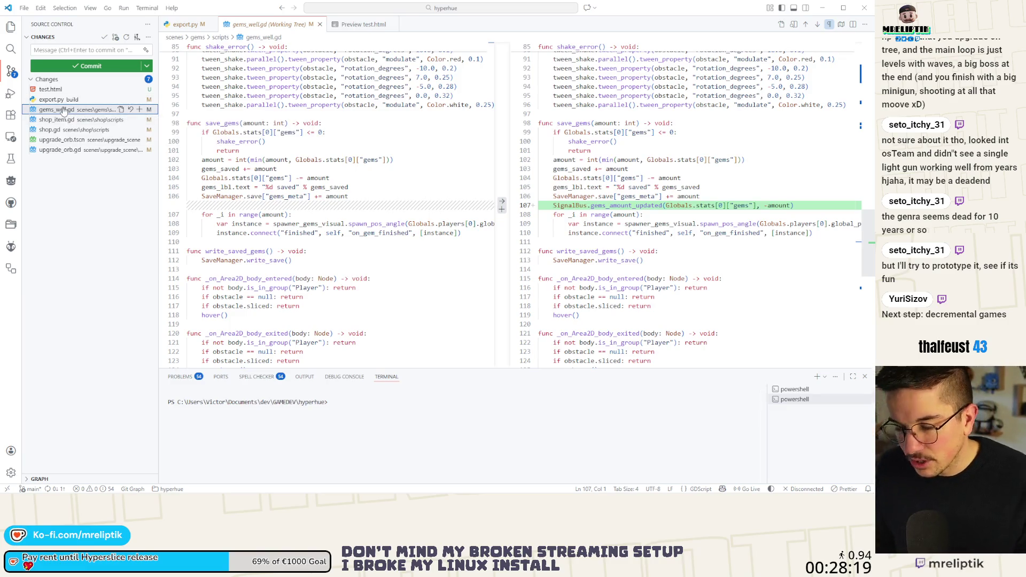
pyautogui.click(63, 118)
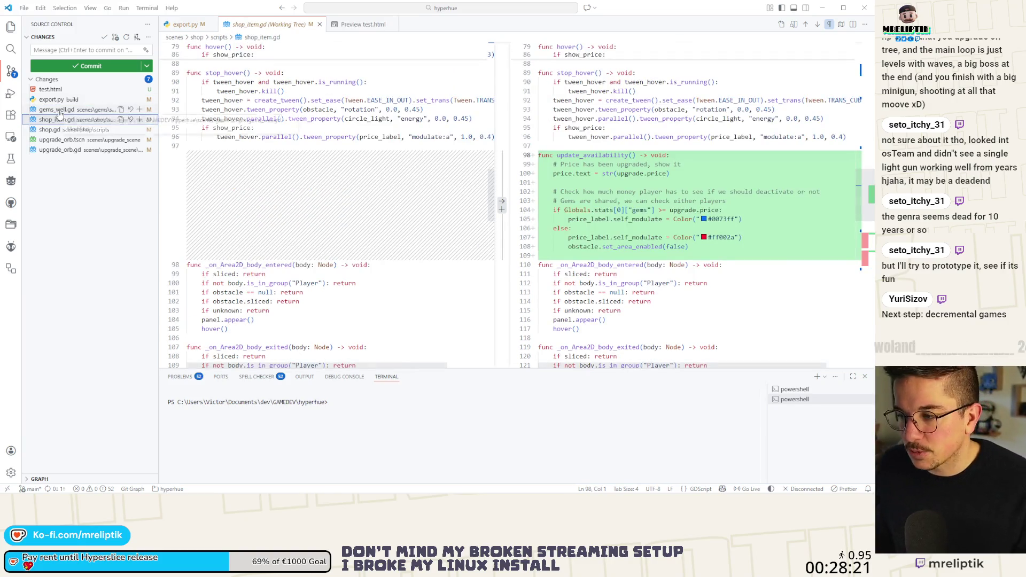
pyautogui.click(60, 111)
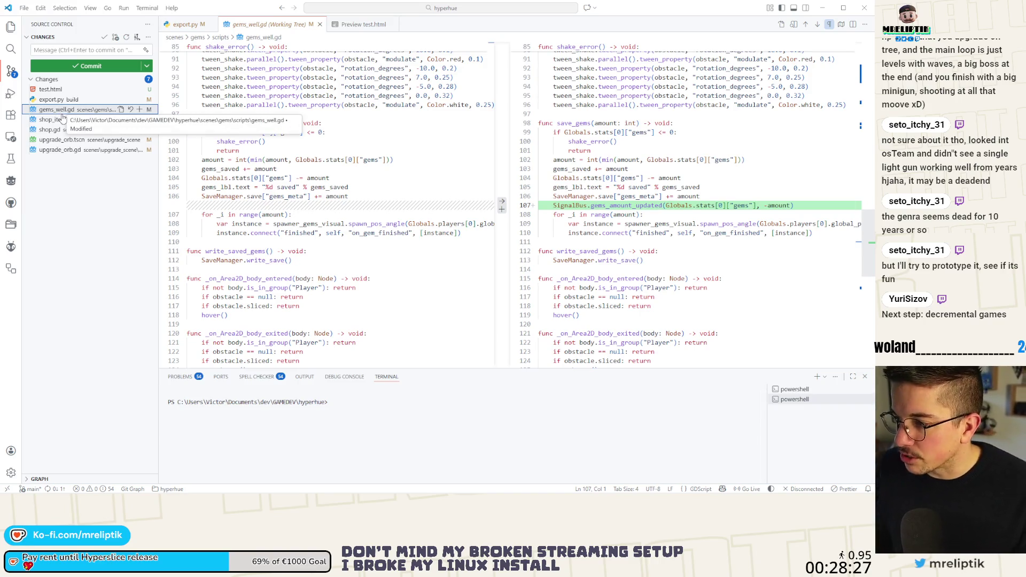
pyautogui.click(140, 109)
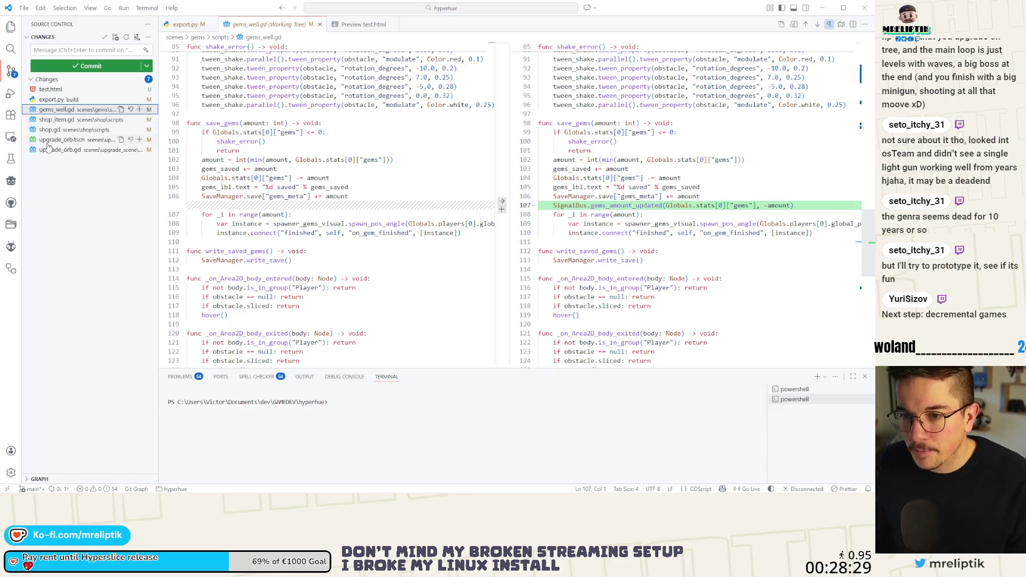
# Step: Review shop.gd, upgrade_orb.tscn and upgrade_orb.gd, then stage shop_item.gd, shop.gd and upgrade_orb.gd
pyautogui.click(59, 140)
pyautogui.click(59, 149)
pyautogui.click(58, 160)
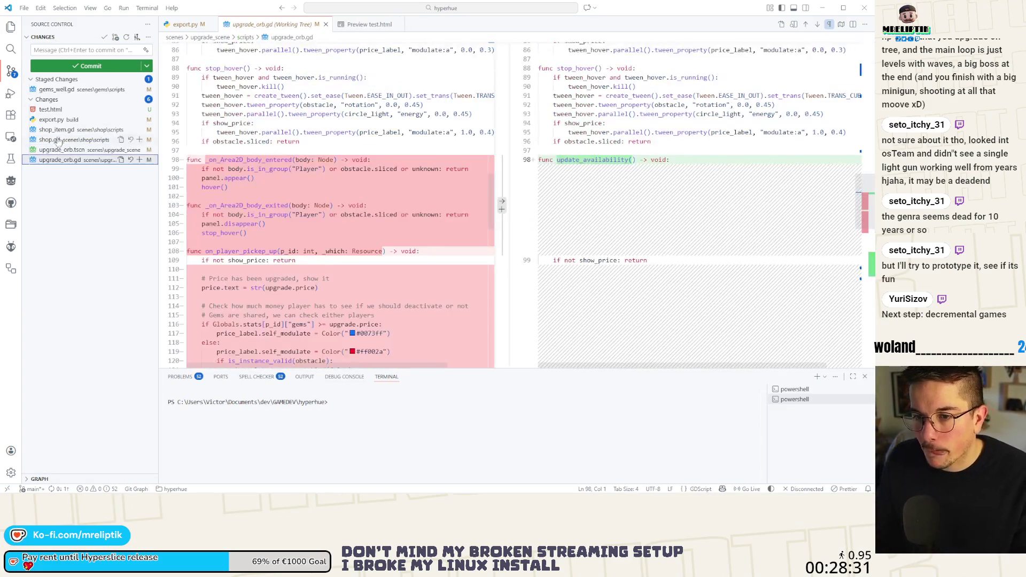
pyautogui.click(140, 129)
pyautogui.click(92, 51)
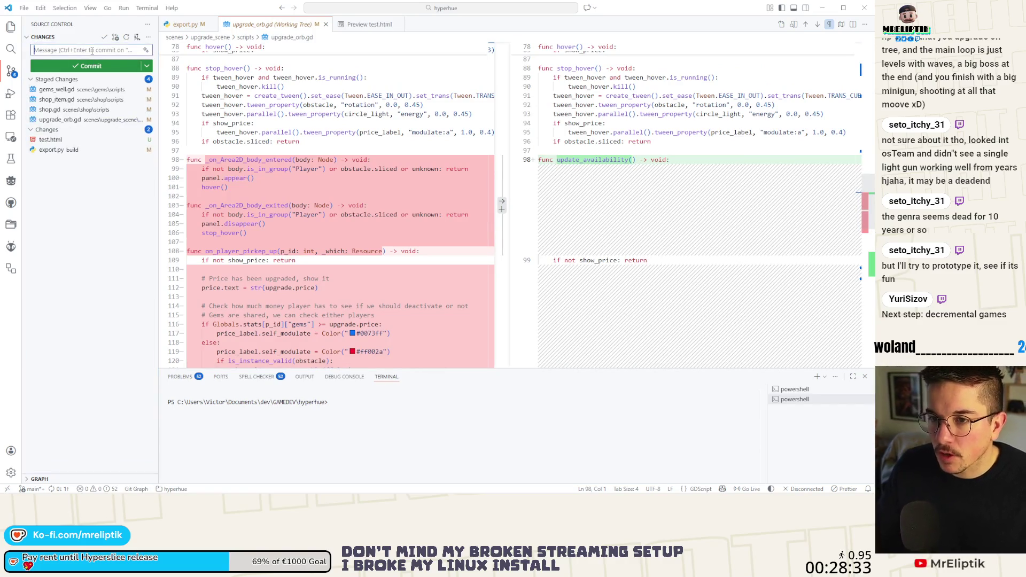
# Step: Write a two-line commit message about updating shop items and upgrades when gems change, then commit
pyautogui.write('add a fun')
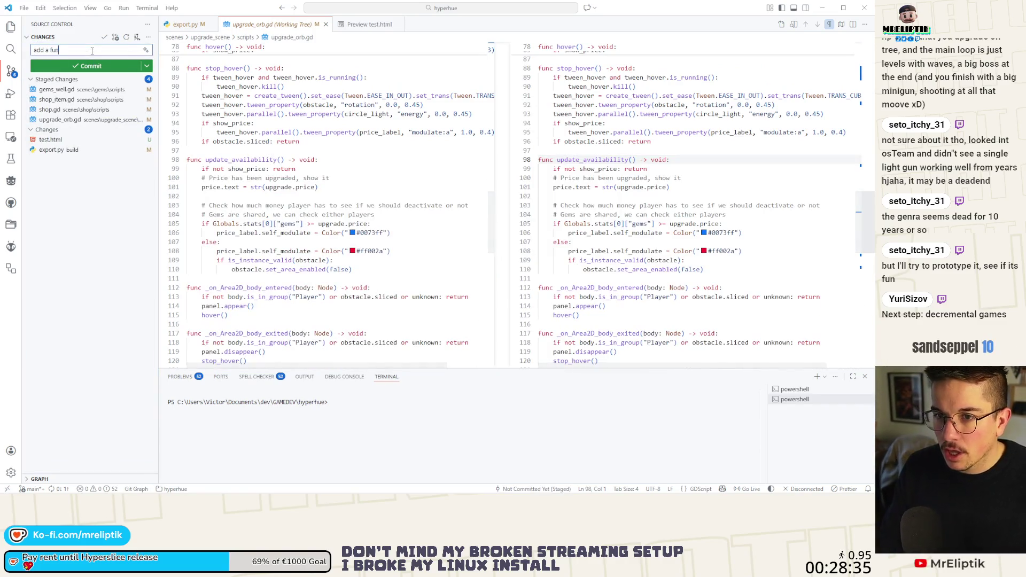
pyautogui.write('ction to update d')
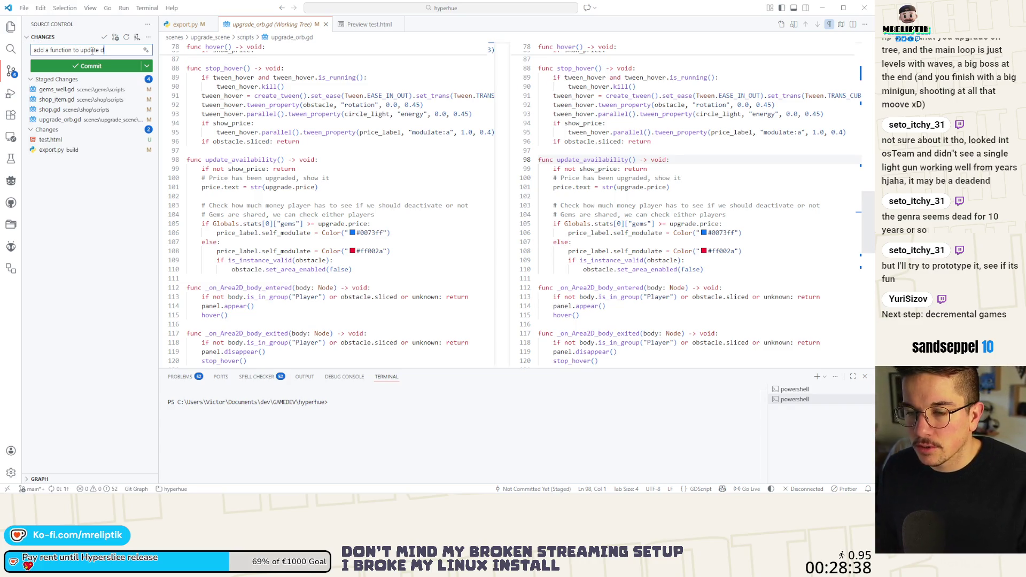
pyautogui.press('BackSpace')
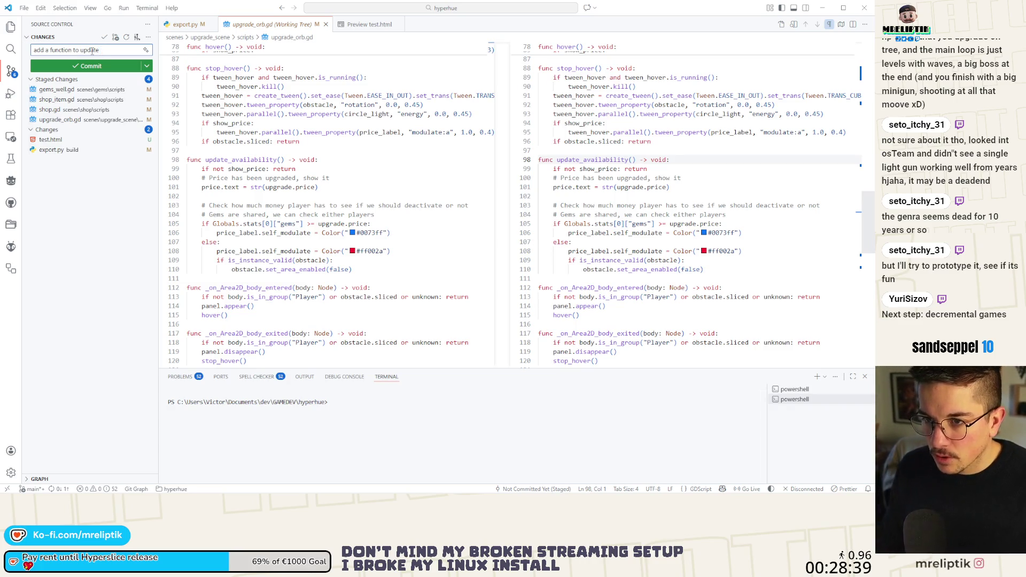
pyautogui.write(' shop item and upgrade')
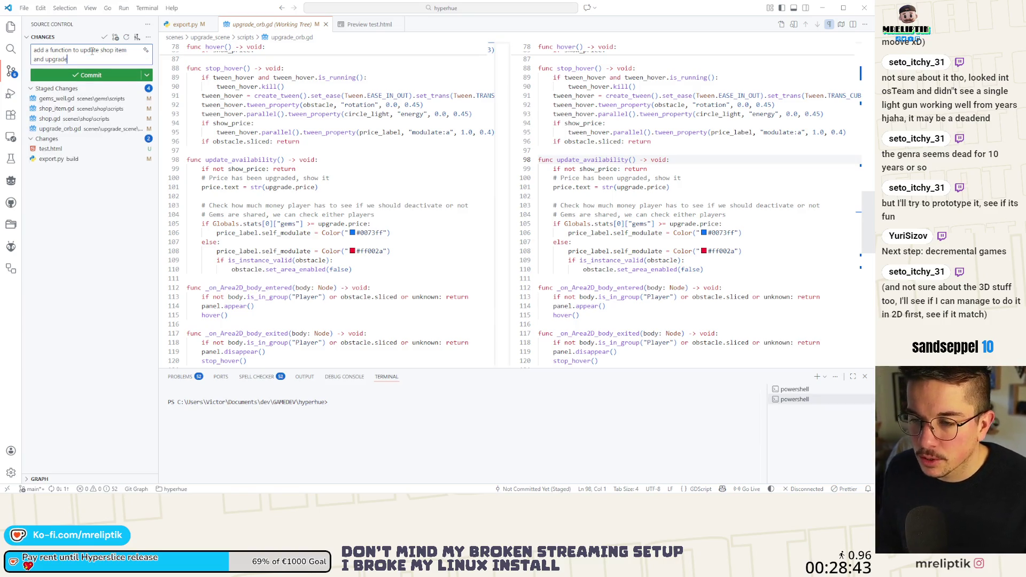
pyautogui.write(' wher')
pyautogui.write('gems ')
pyautogui.write('changed')
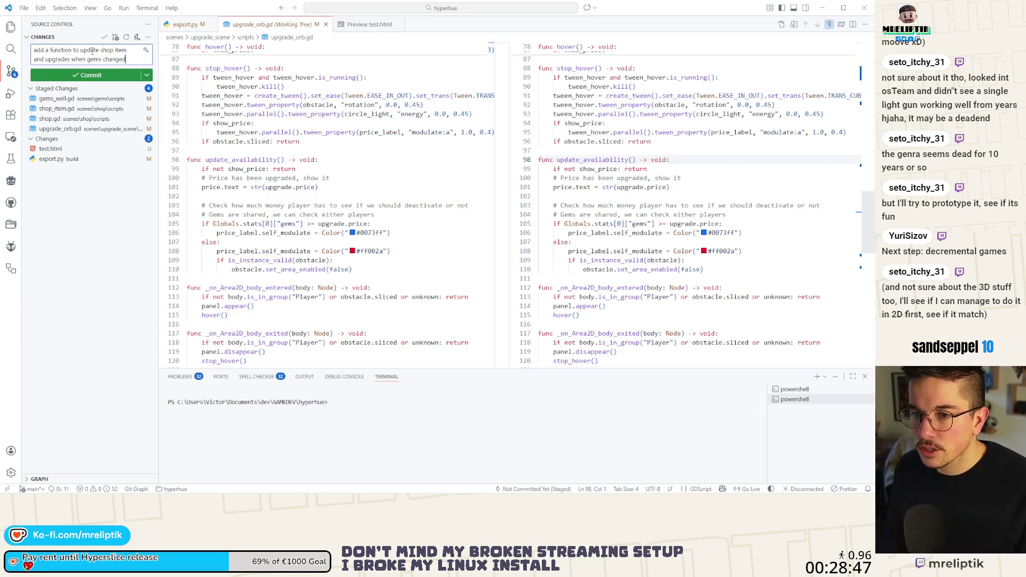
pyautogui.press('Return')
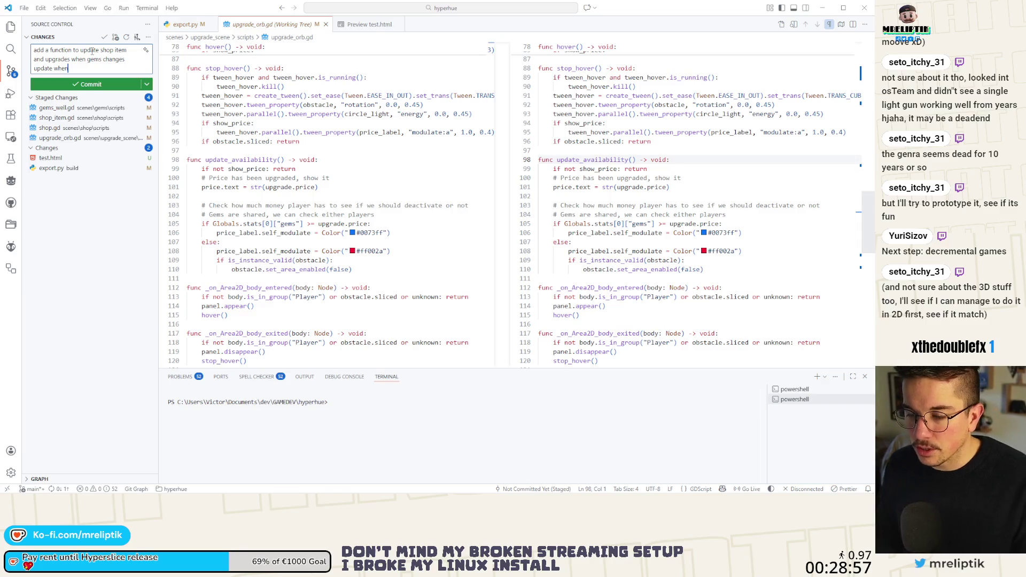
pyautogui.press('BackSpace')
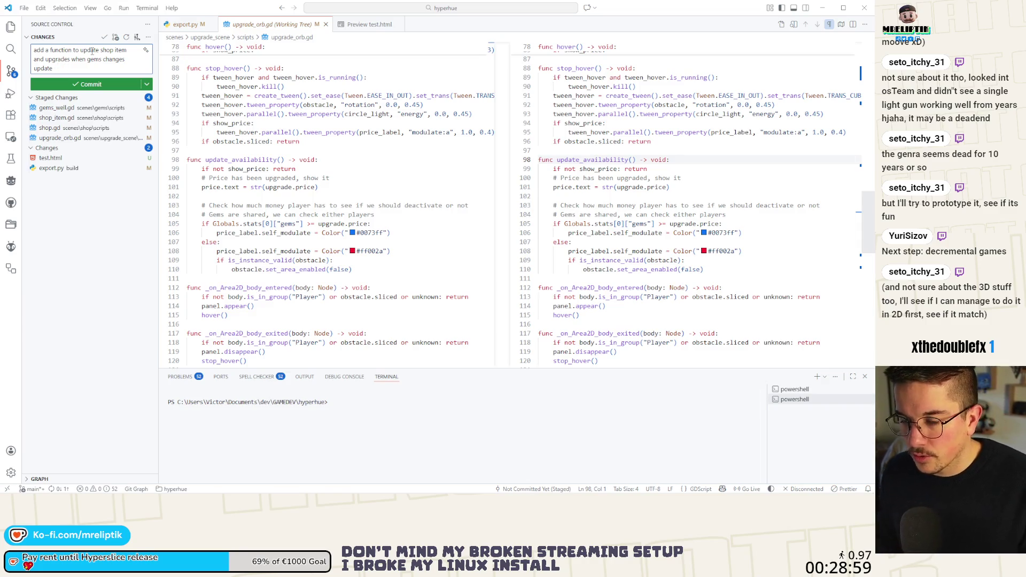
pyautogui.write('everything when gems are')
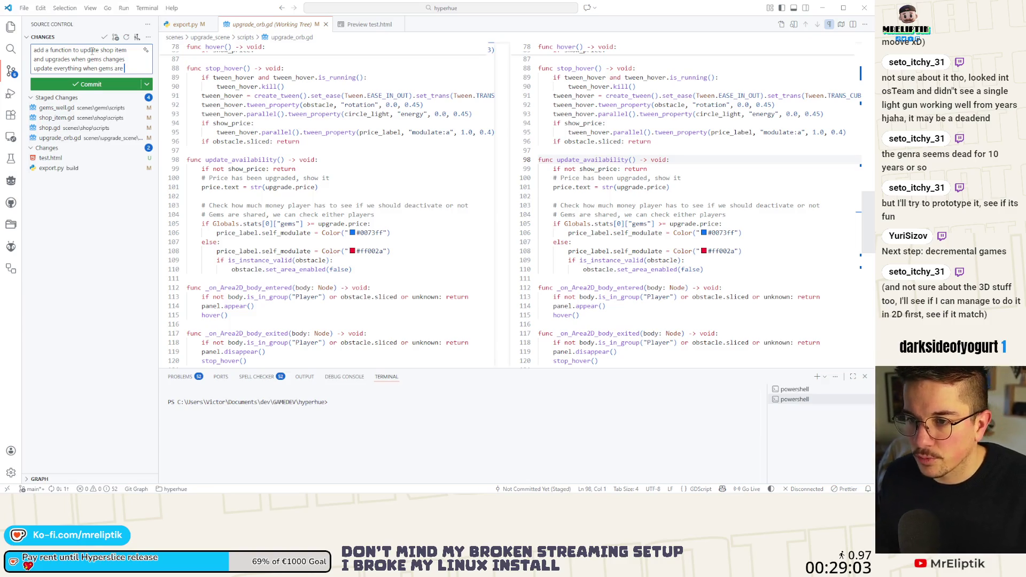
pyautogui.write('put in thewell')
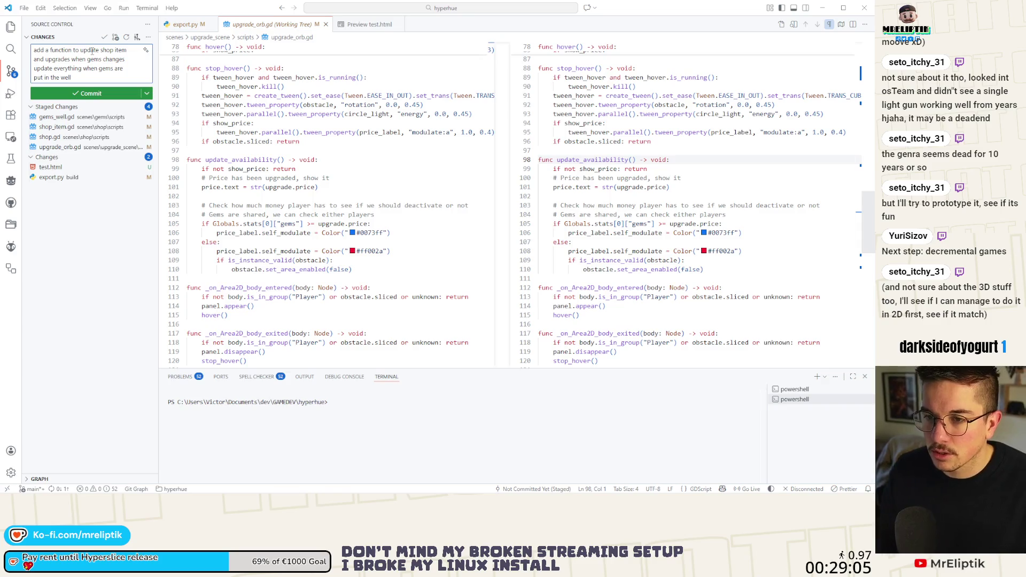
pyautogui.hotkey('ctrl', 'Return')
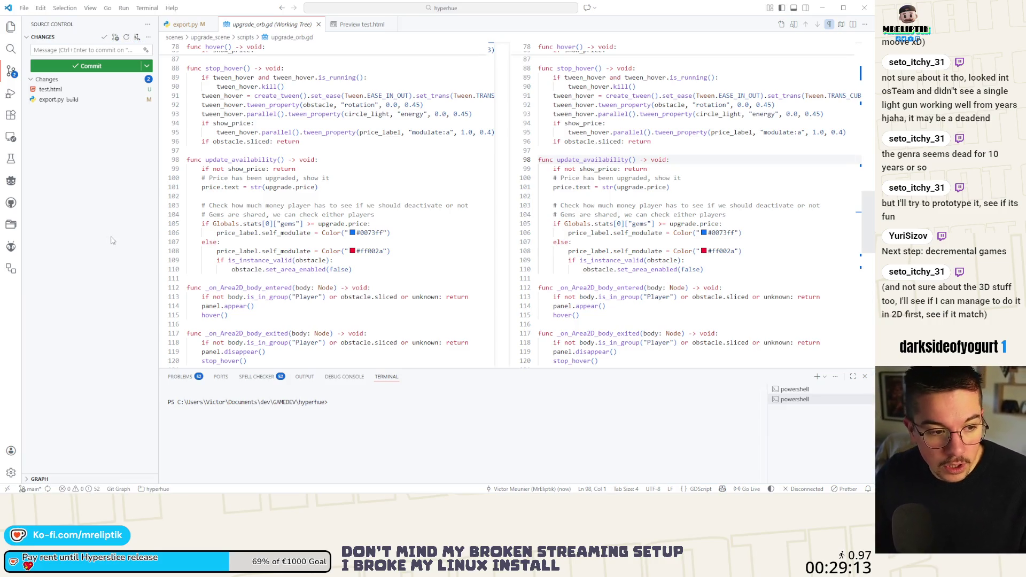
# Step: Back in Godot, close the tutorial scene and bring up the game scene's game.gd script
pyautogui.hotkey('alt', 'Tab')
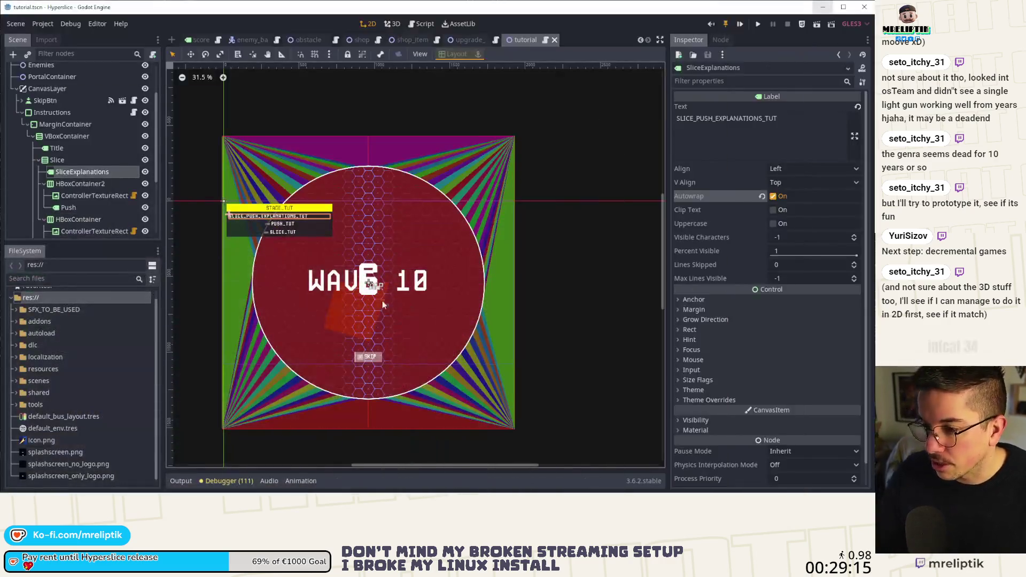
pyautogui.middleClick(518, 39)
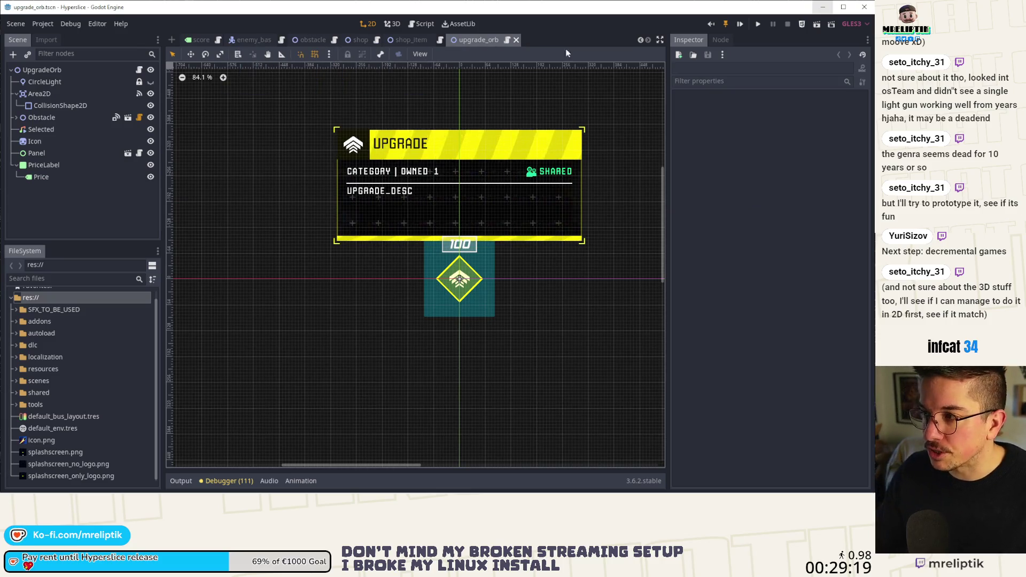
pyautogui.hotkey('ctrl', 'n')
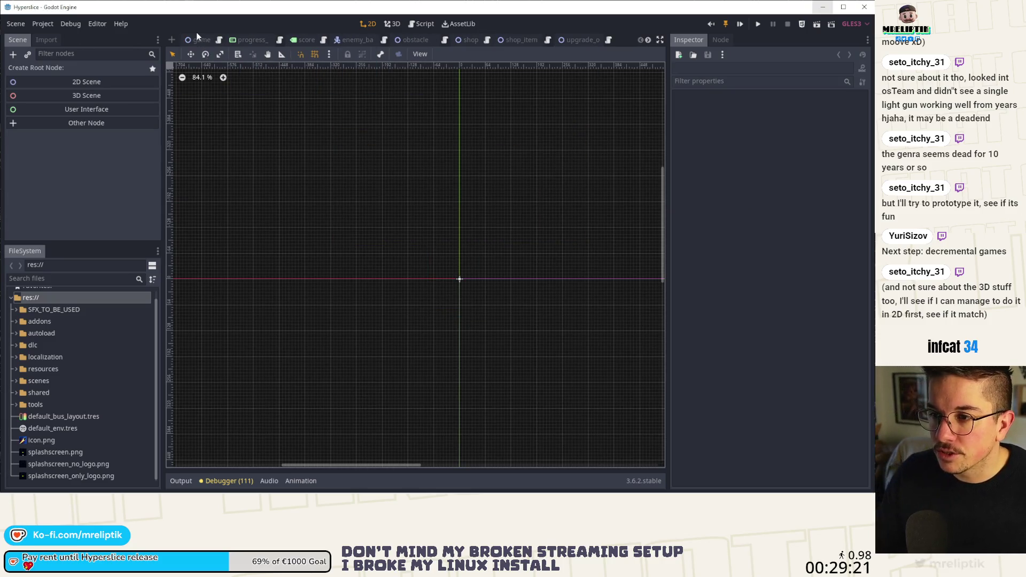
pyautogui.click(197, 41)
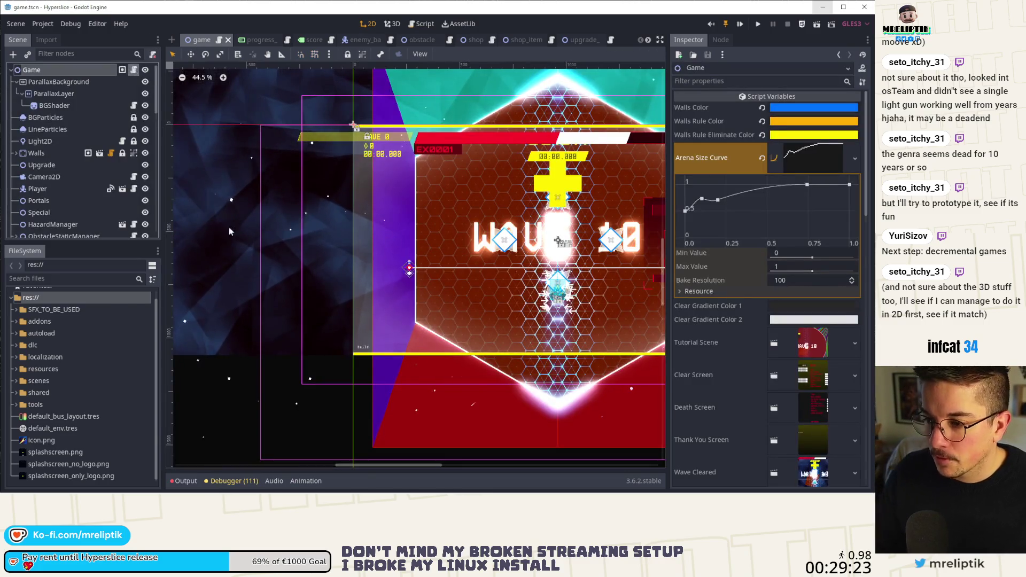
pyautogui.hotkey('ctrl', 'F3')
pyautogui.hotkey('ctrl', 's')
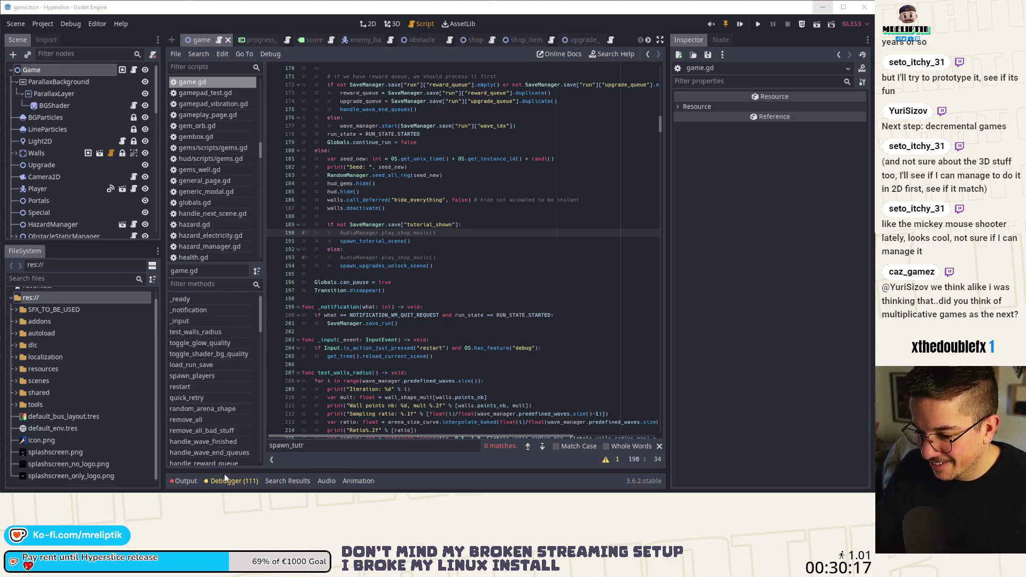
# Step: Glance at the errors in the Output log, then go back to the game scene's 2D view
pyautogui.click(185, 481)
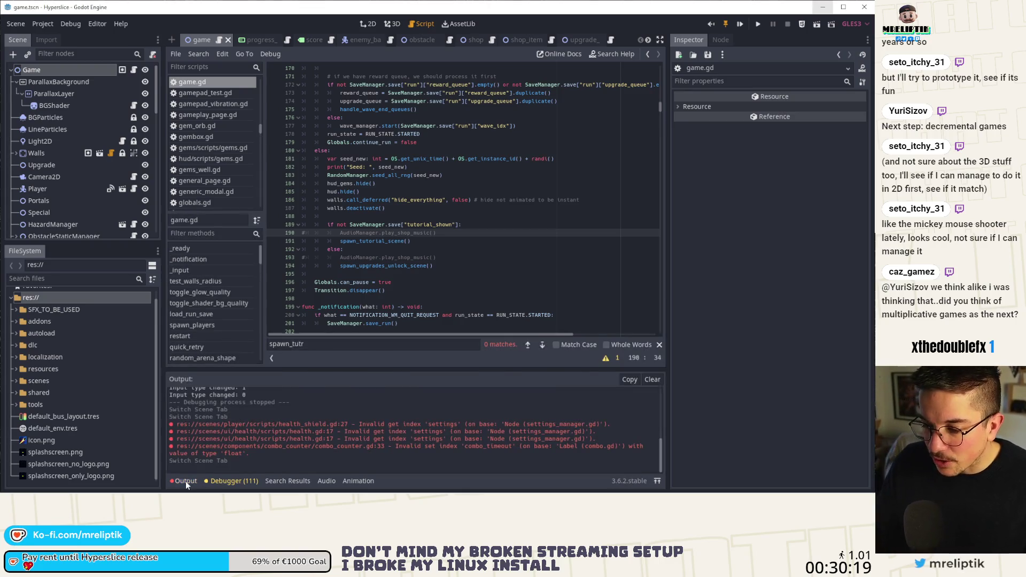
pyautogui.click(185, 481)
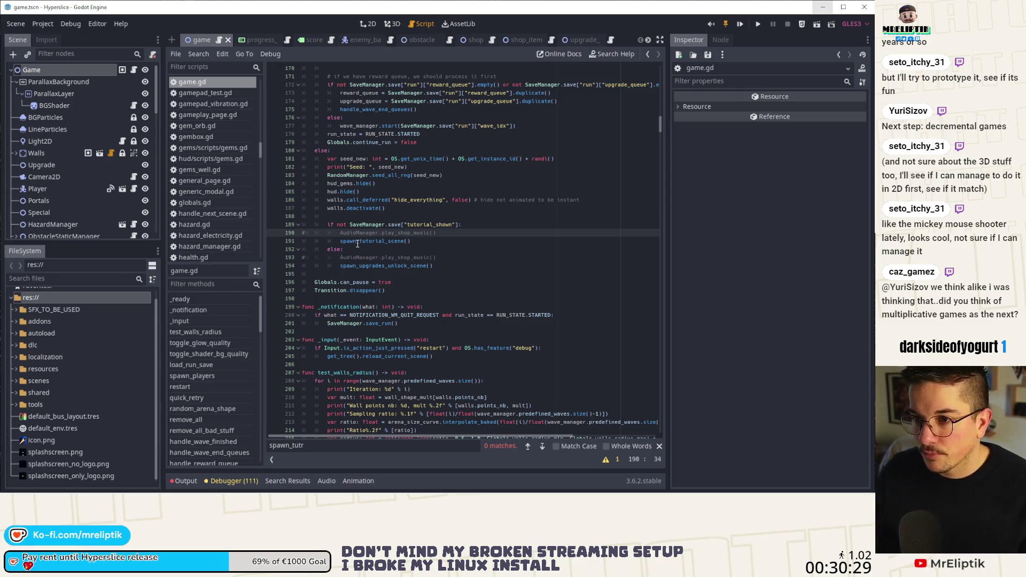
pyautogui.click(569, 181)
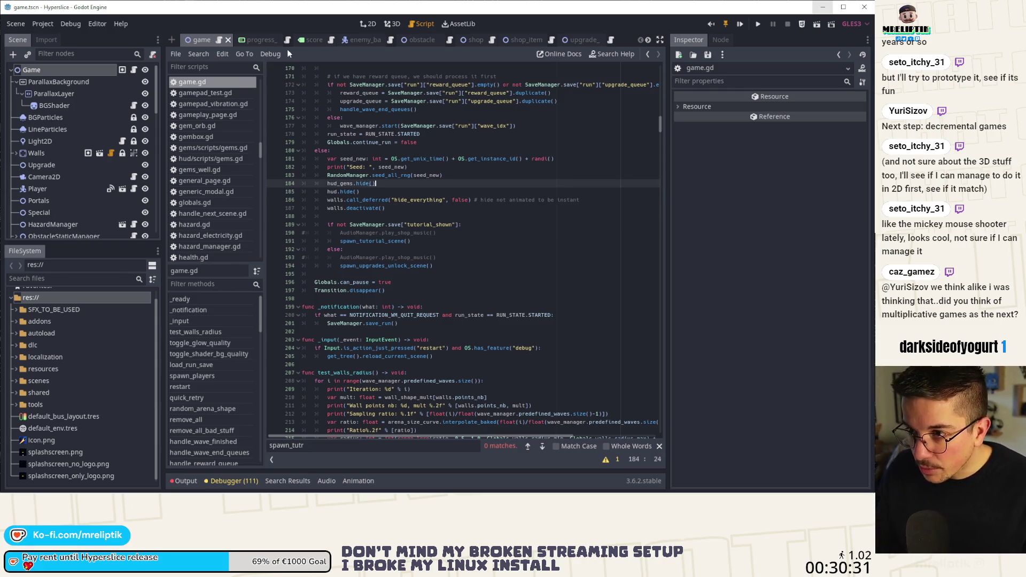
pyautogui.click(368, 23)
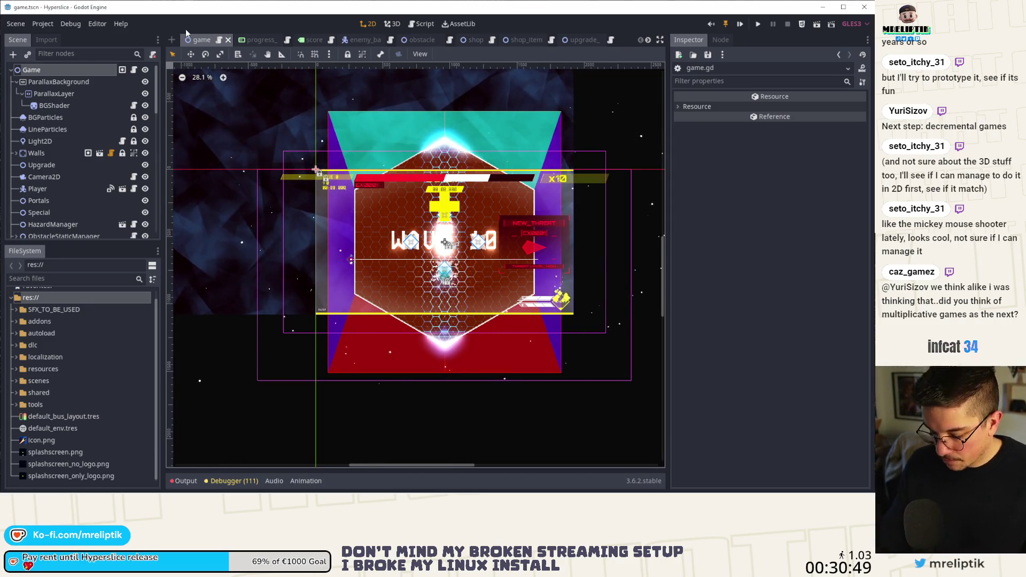
# Step: Quick-open the globals scene and go to the _ready function in globals.gd
pyautogui.hotkey('ctrl', 'shift', 'o')
pyautogui.write('globals')
pyautogui.press('Return')
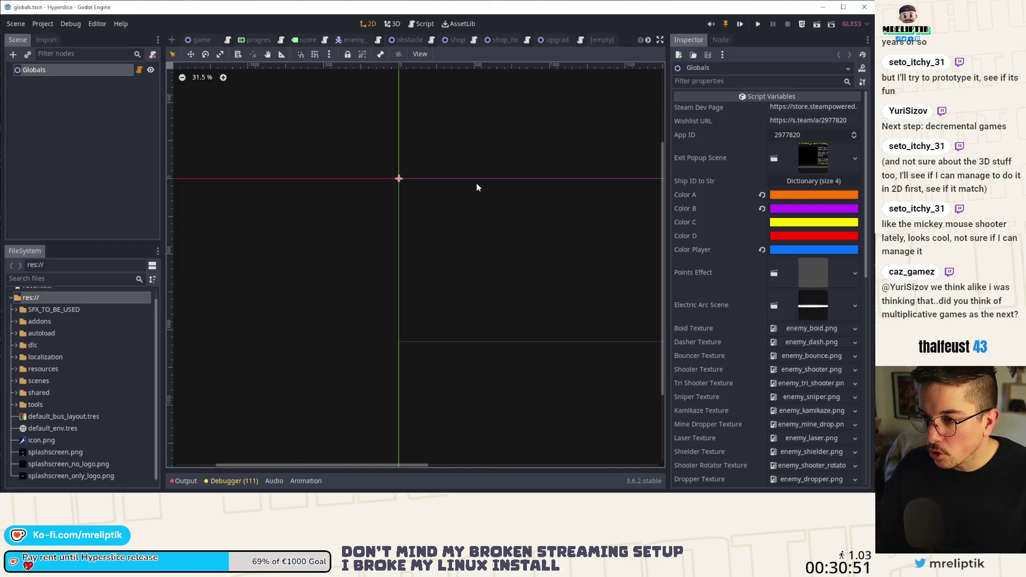
pyautogui.click(139, 70)
pyautogui.scroll(12, 406, 299)
pyautogui.scroll(-11, 383, 324)
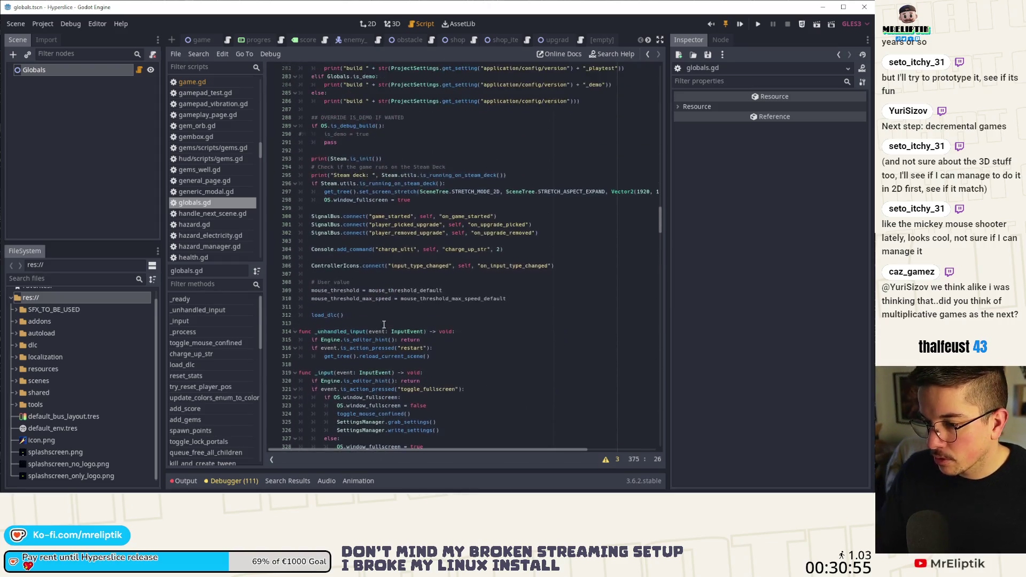
pyautogui.scroll(-4, 373, 313)
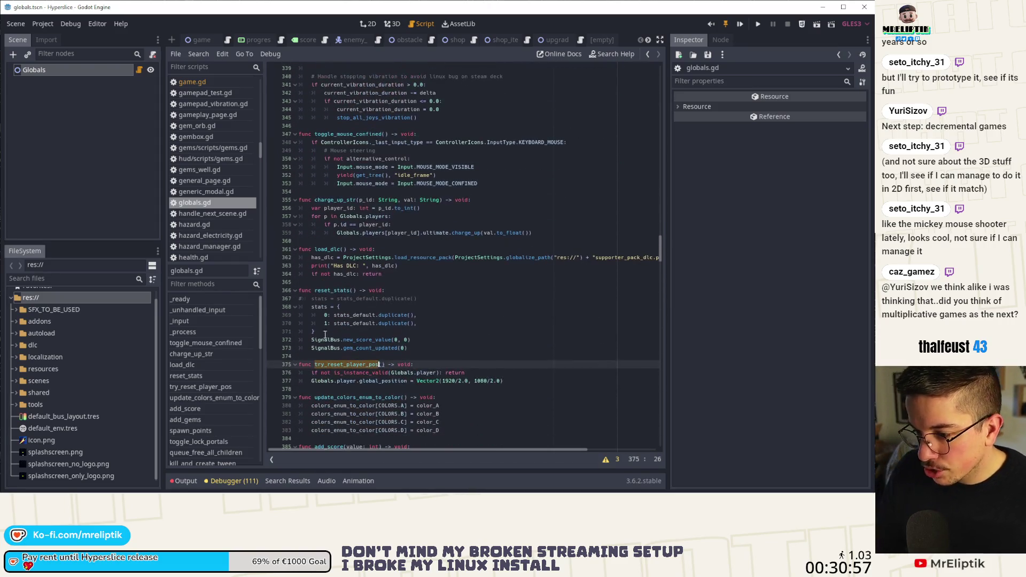
pyautogui.click(191, 299)
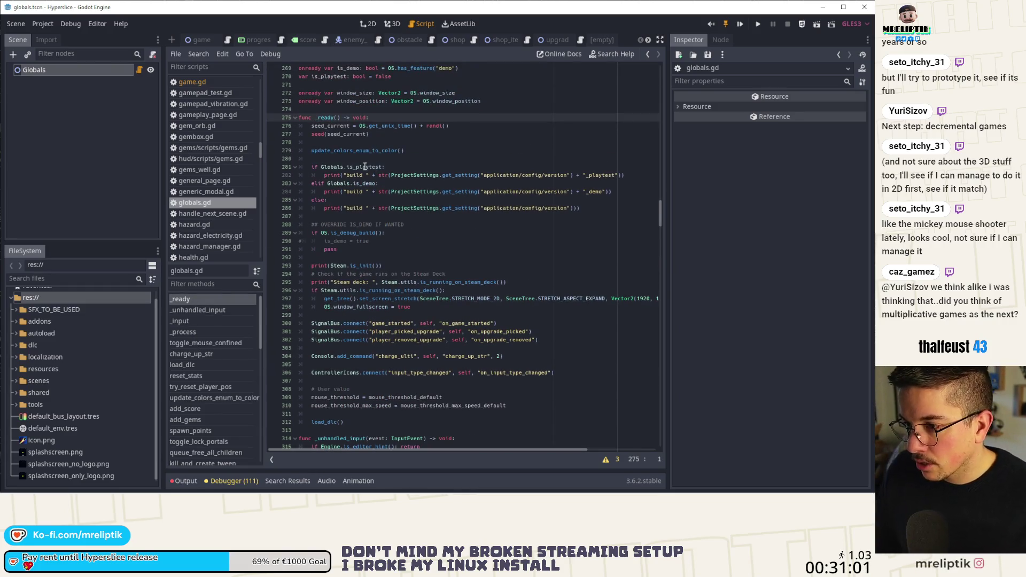
# Step: After the Steam Deck fullscreen line 298, start an else: branch with an if line
pyautogui.click(432, 306)
pyautogui.press('Return')
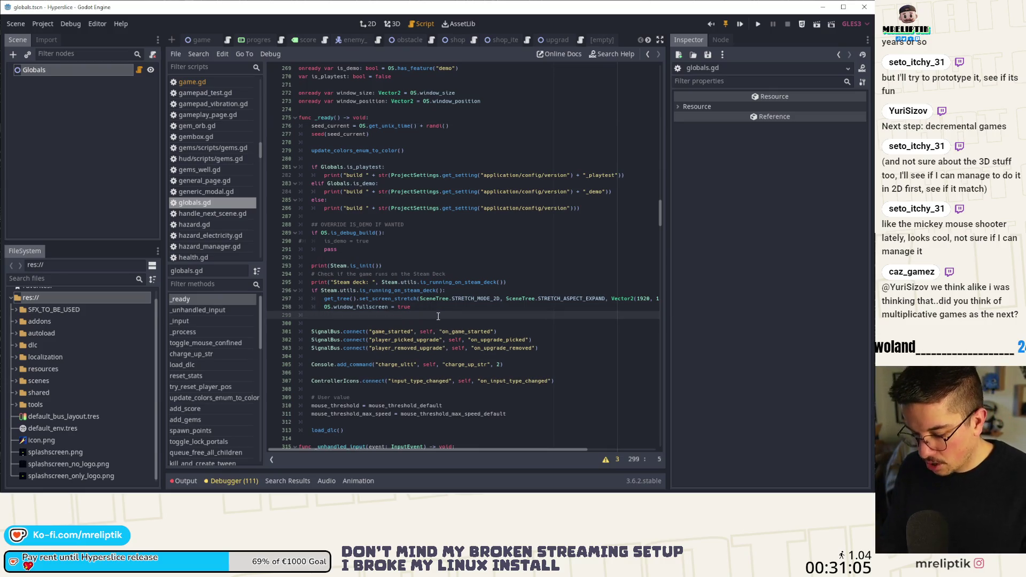
pyautogui.write('else:')
pyautogui.press('Return')
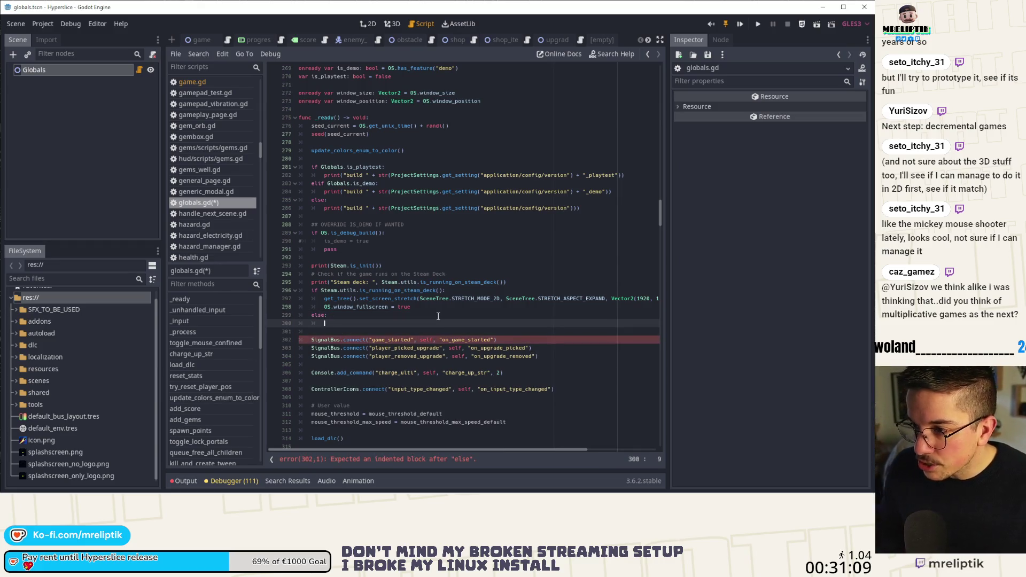
pyautogui.scroll(-5, 438, 317)
pyautogui.scroll(2, 374, 321)
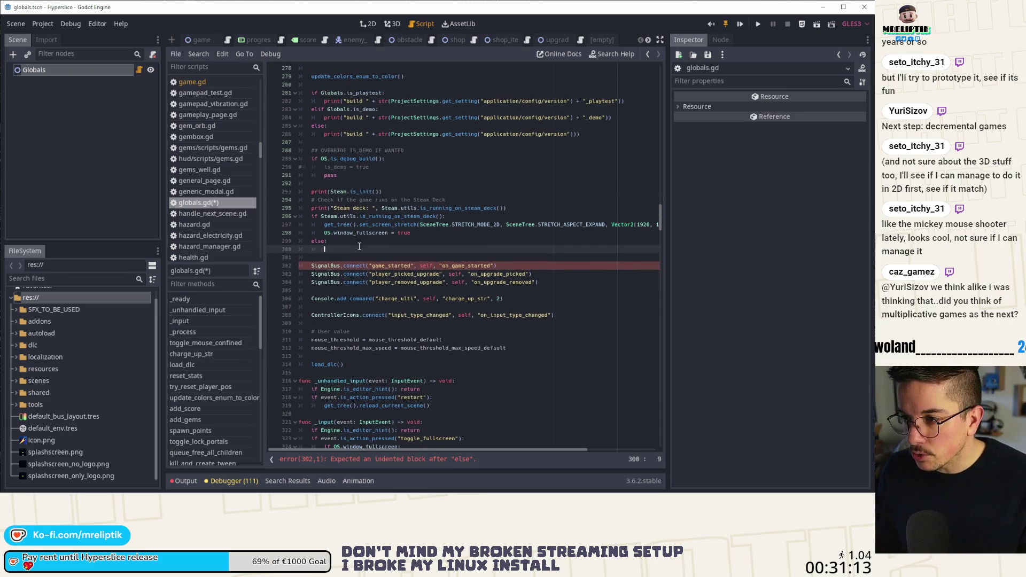
pyautogui.write('if OS.')
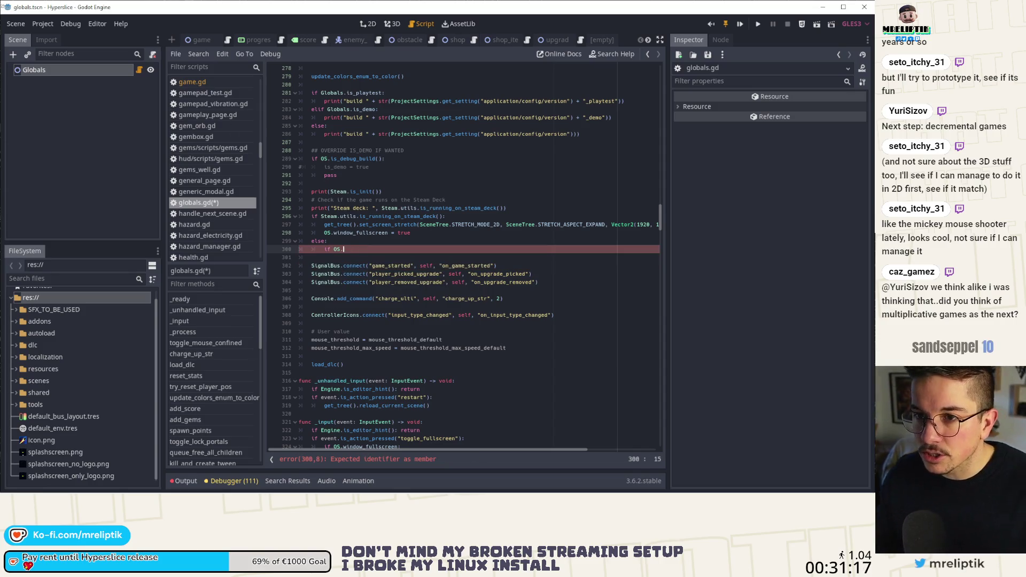
pyautogui.click(43, 23)
pyautogui.click(59, 39)
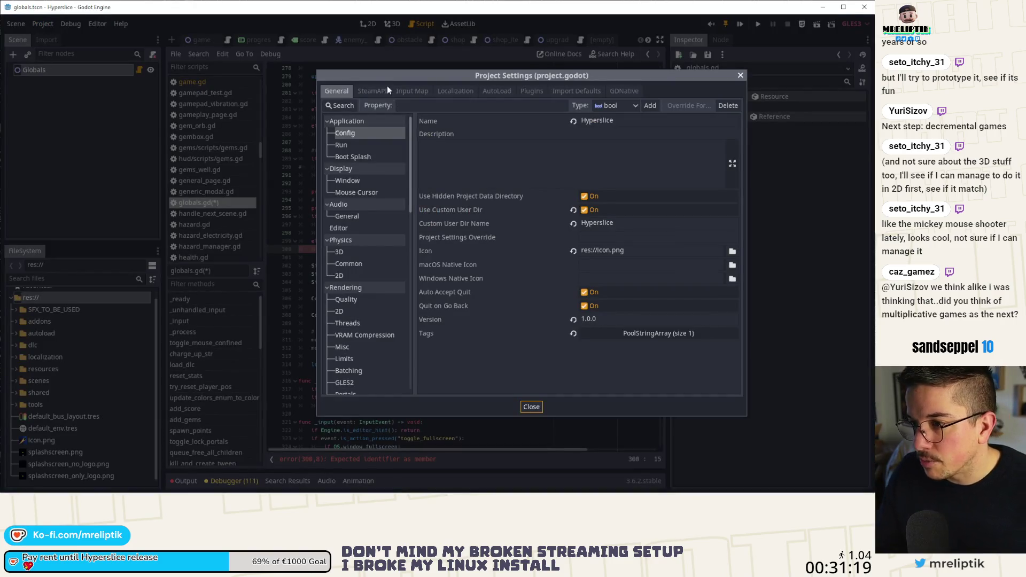
# Step: Review the AutoLoad list, including SettingsManager, then close Project Settings
pyautogui.click(414, 91)
pyautogui.click(372, 91)
pyautogui.click(502, 91)
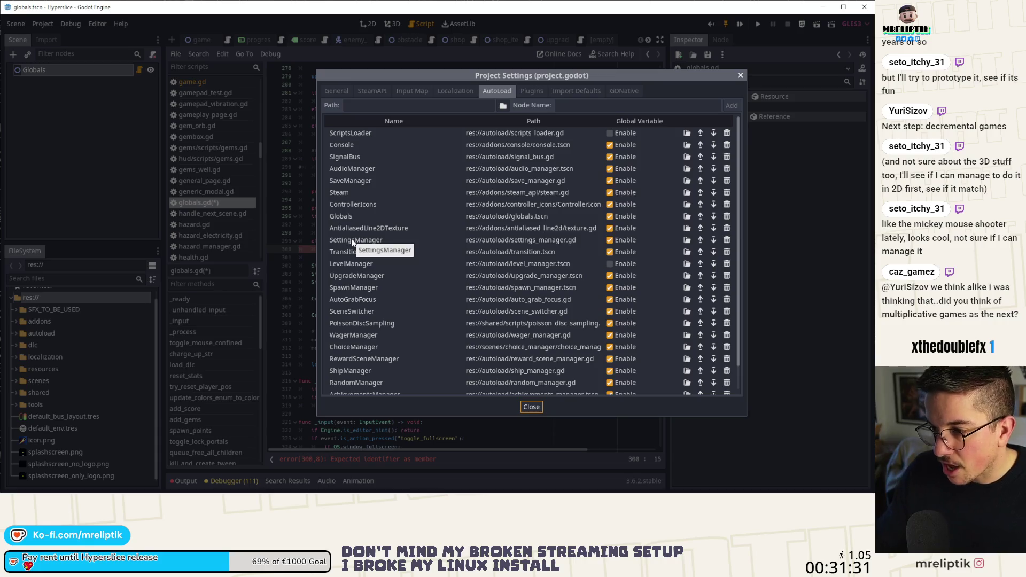
pyautogui.click(533, 407)
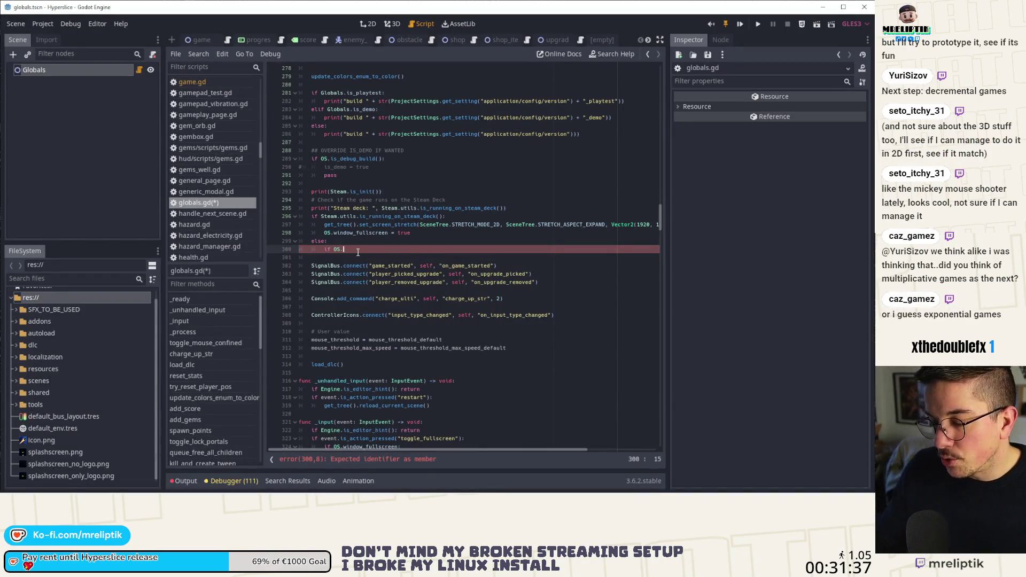
# Step: Undo the unfinished else lines in globals.gd, save, and open autoload/settings_manager.gd
pyautogui.hotkey('ctrl', 'z')
pyautogui.hotkey('ctrl', 'z')
pyautogui.hotkey('ctrl', 'z')
pyautogui.hotkey('ctrl', 's')
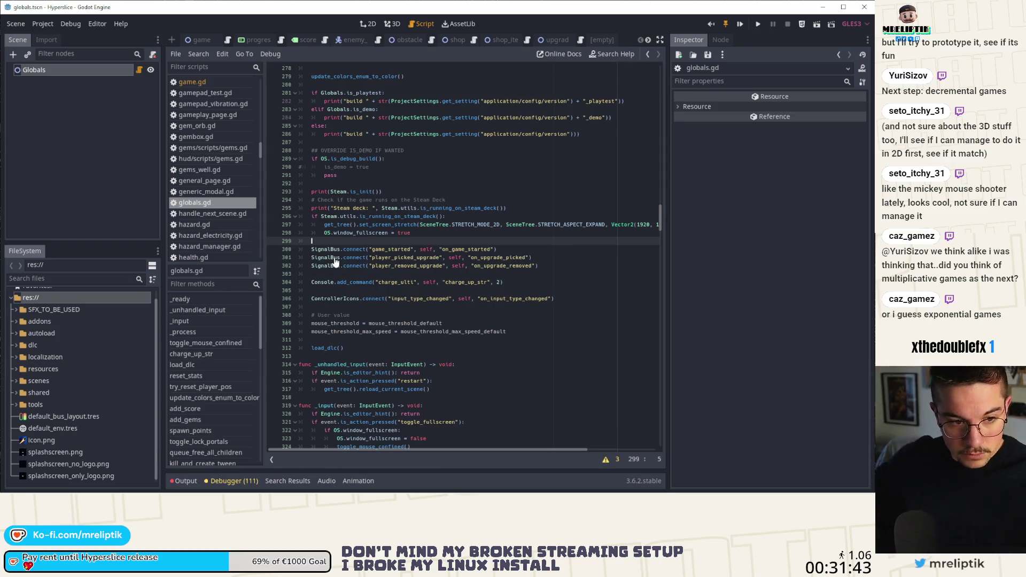
pyautogui.hotkey('ctrl', 'shift', 'o')
pyautogui.write('settings')
pyautogui.press('Down')
pyautogui.press('Down')
pyautogui.press('Down')
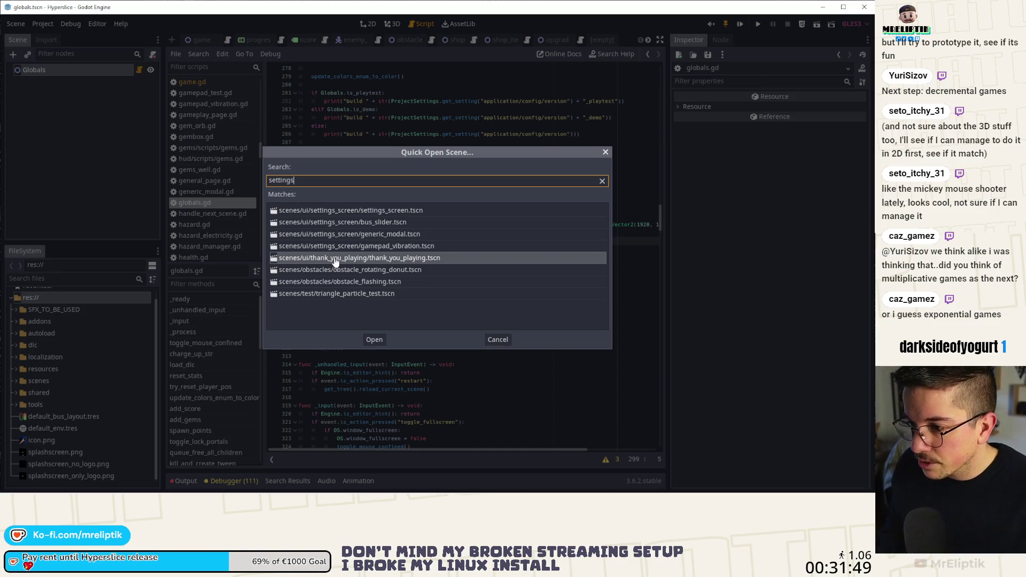
pyautogui.press('Escape')
pyautogui.hotkey('ctrl', 'alt', 'o')
pyautogui.write('setting')
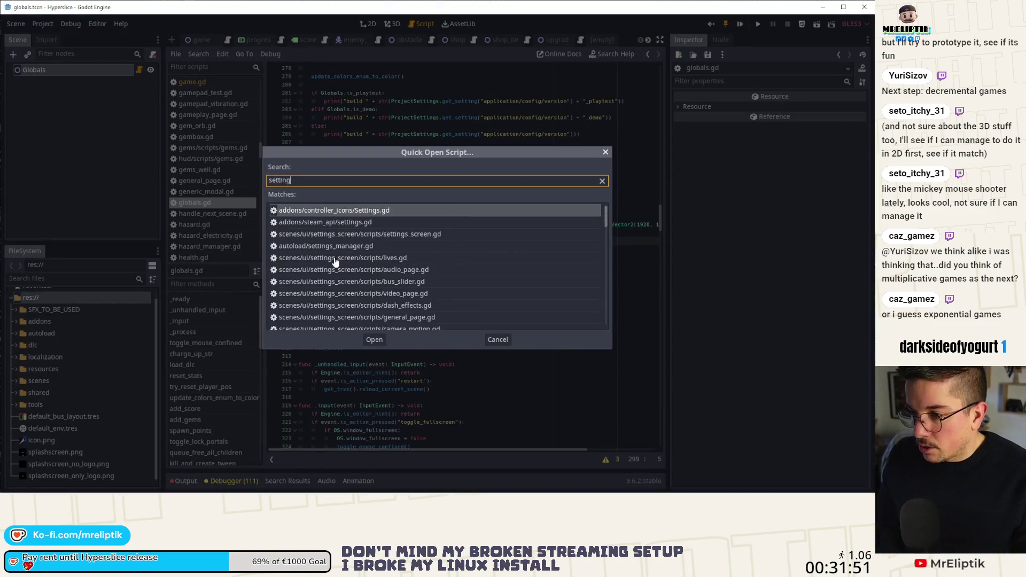
pyautogui.press('Down')
pyautogui.press('Down')
pyautogui.press('Down')
pyautogui.press('Up')
pyautogui.press('Down')
pyautogui.press('Return')
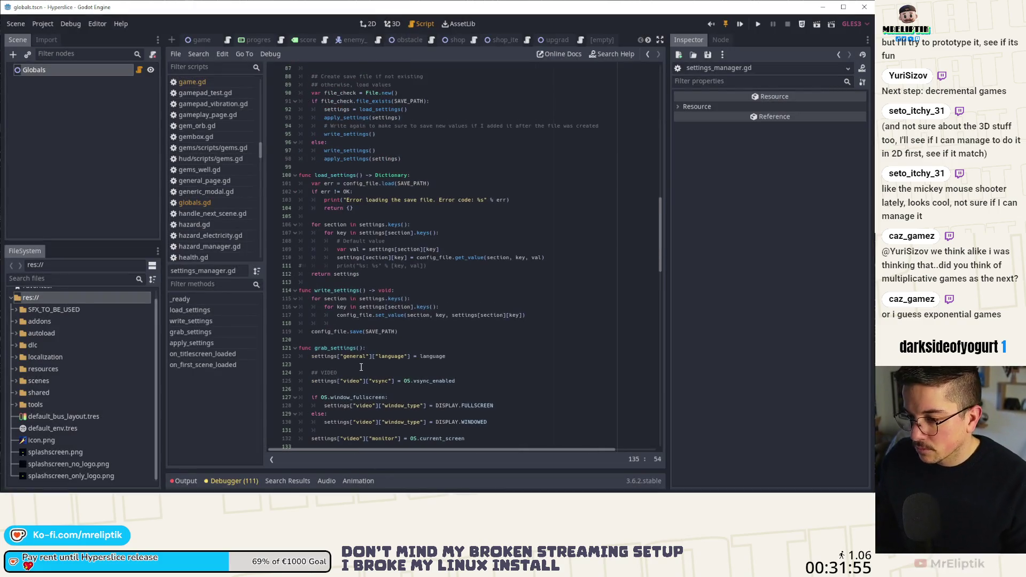
# Step: Read on_first_scene_loaded and its window_type match with fullscreen and windowed branches
pyautogui.scroll(7, 360, 362)
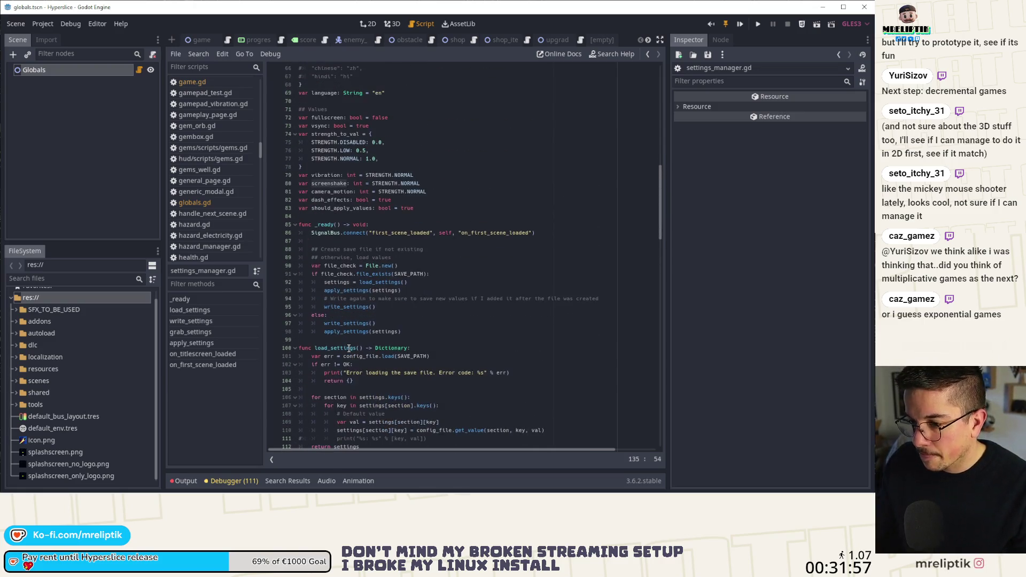
pyautogui.click(351, 332)
pyautogui.scroll(-20, 374, 342)
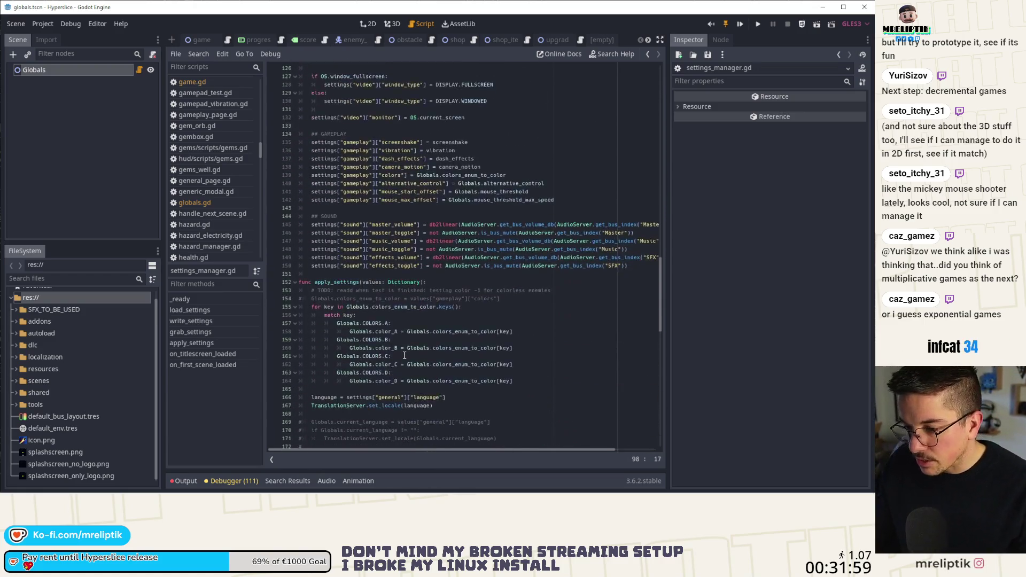
pyautogui.scroll(-18, 405, 355)
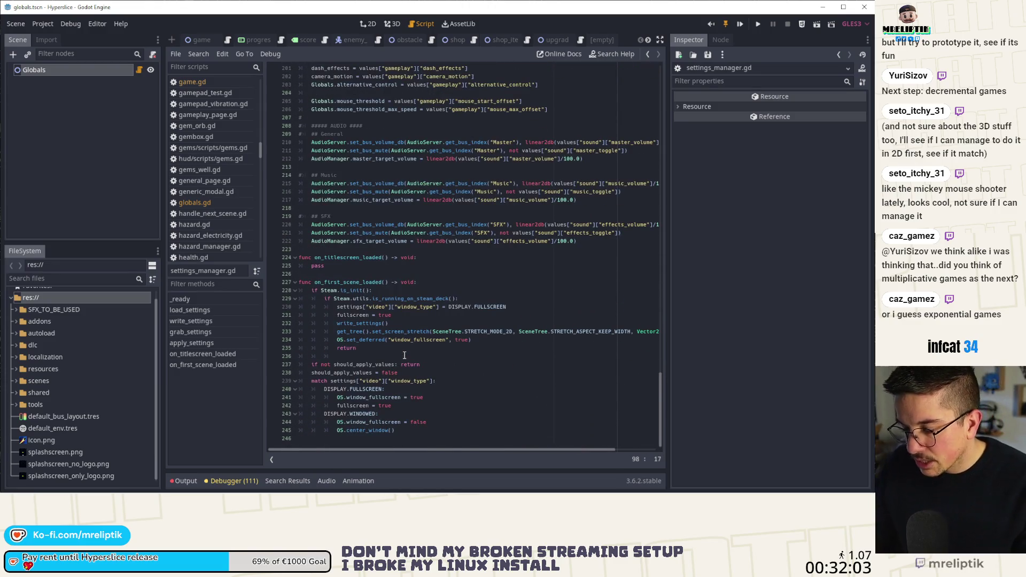
pyautogui.doubleClick(370, 283)
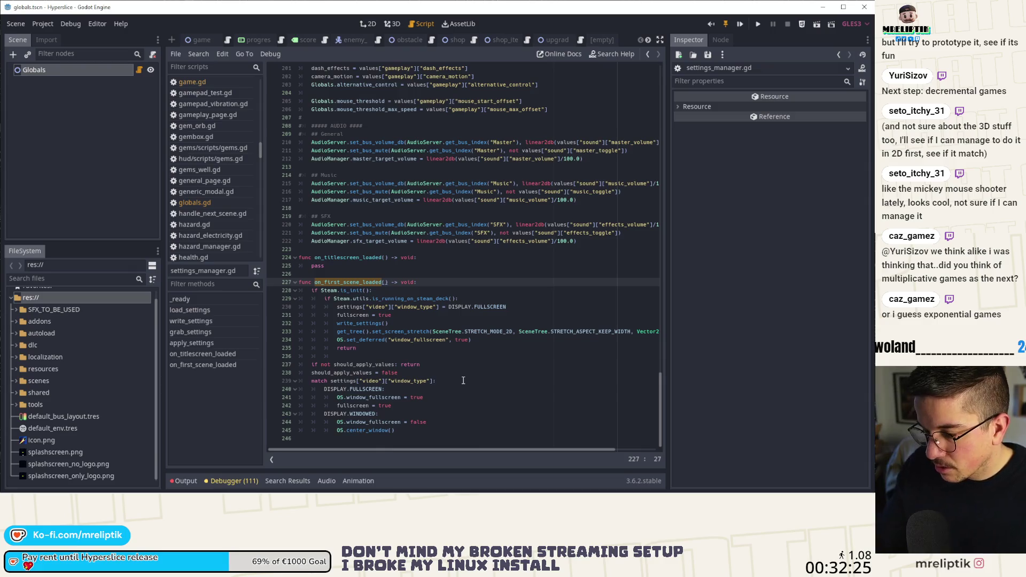
pyautogui.doubleClick(356, 365)
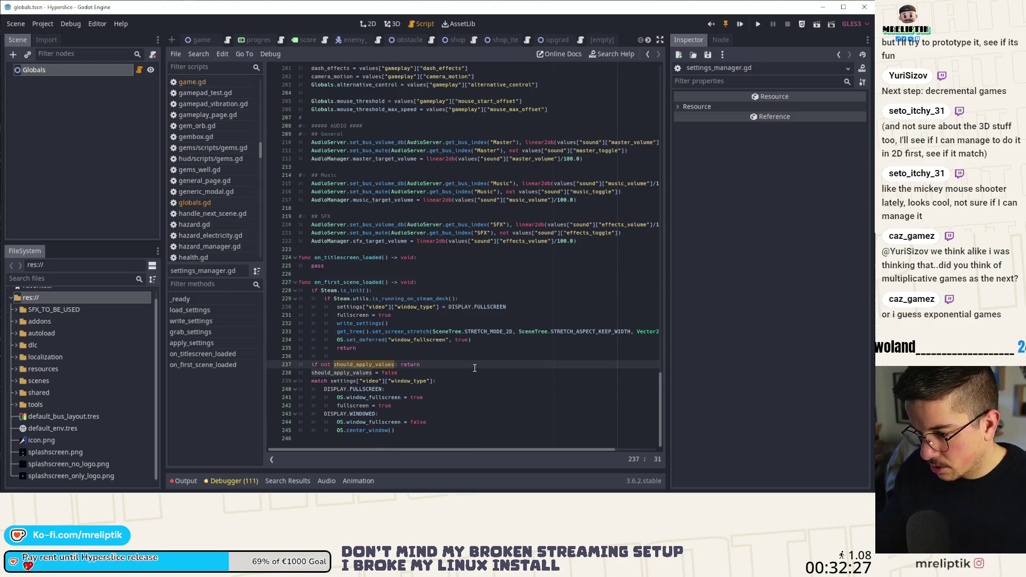
pyautogui.click(466, 380)
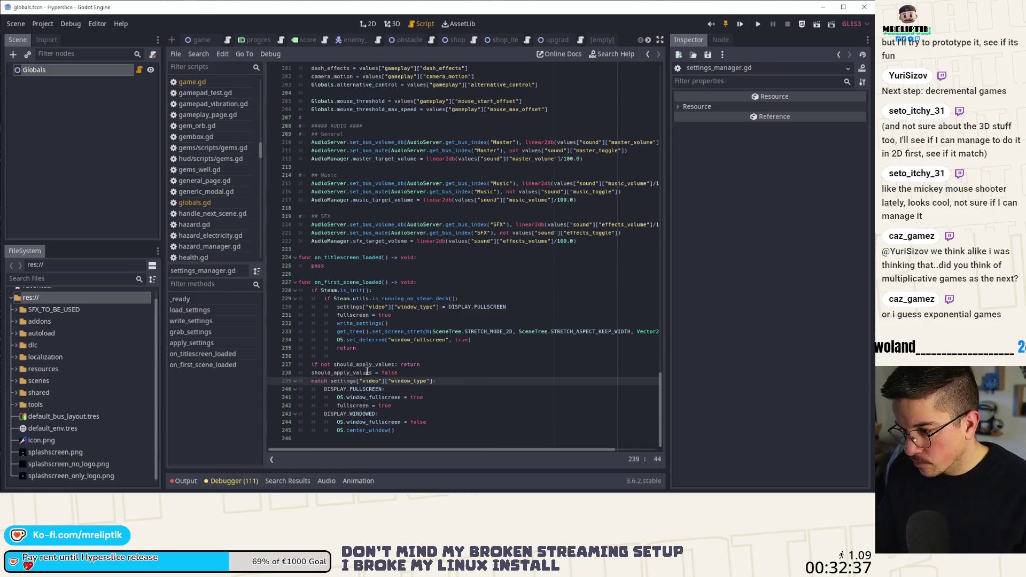
pyautogui.doubleClick(352, 406)
pyautogui.click(357, 430)
# Step: Find every use of should_apply_values, then return to the line after OS.center_window()
pyautogui.doubleClick(363, 364)
pyautogui.hotkey('ctrl', 'f')
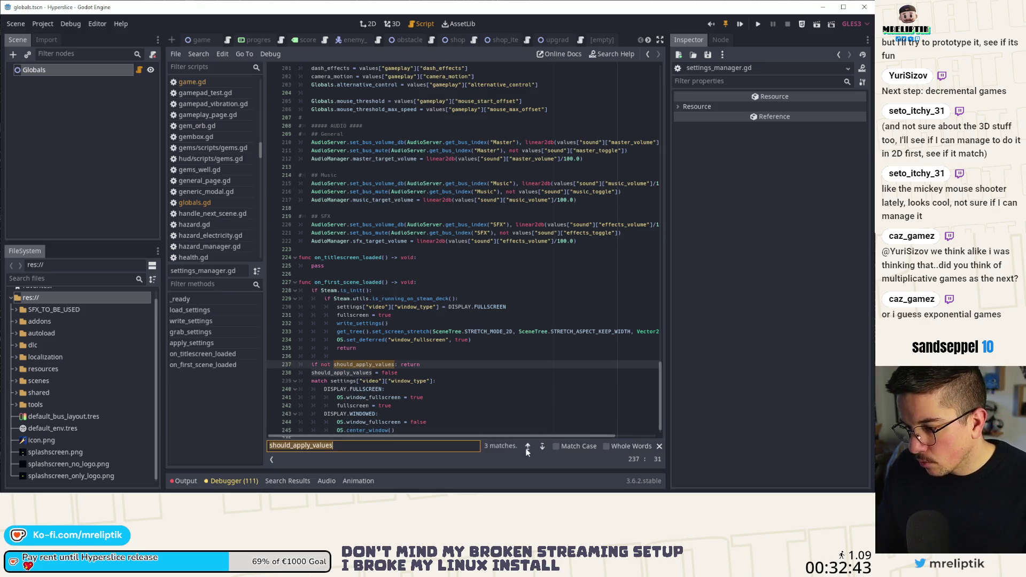
pyautogui.click(528, 446)
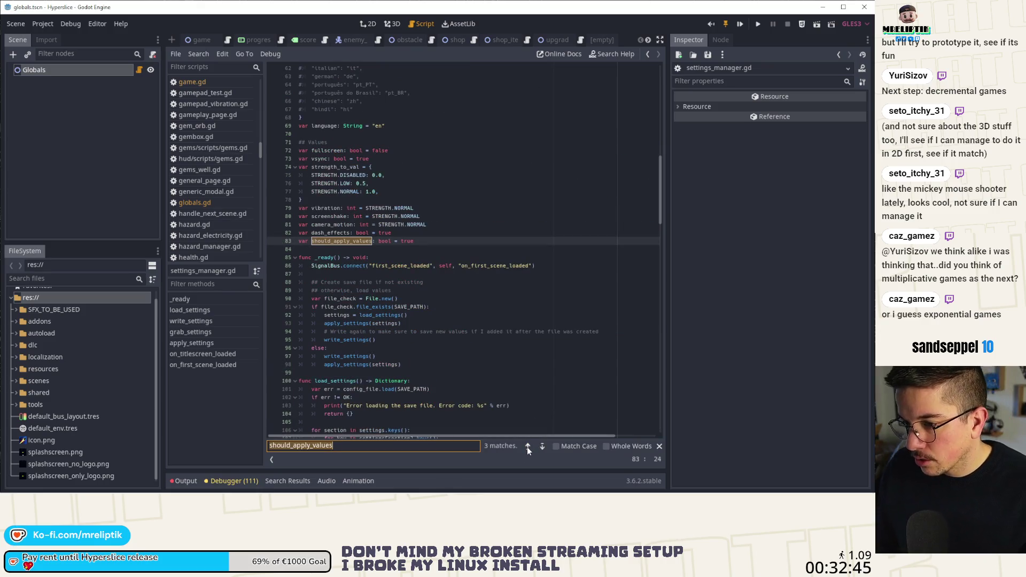
pyautogui.click(526, 446)
pyautogui.click(527, 446)
pyautogui.click(526, 446)
pyautogui.click(526, 447)
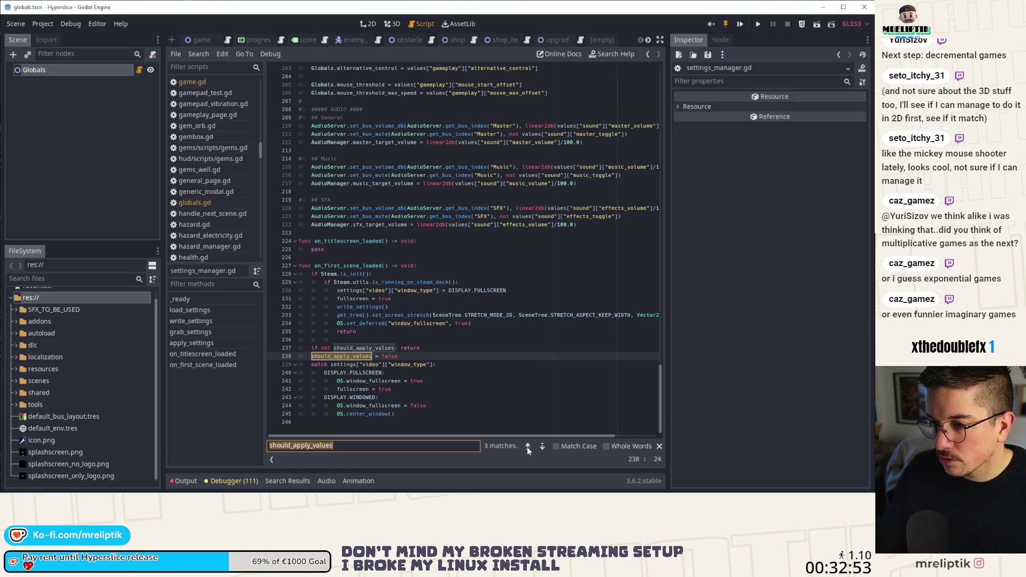
pyautogui.click(426, 412)
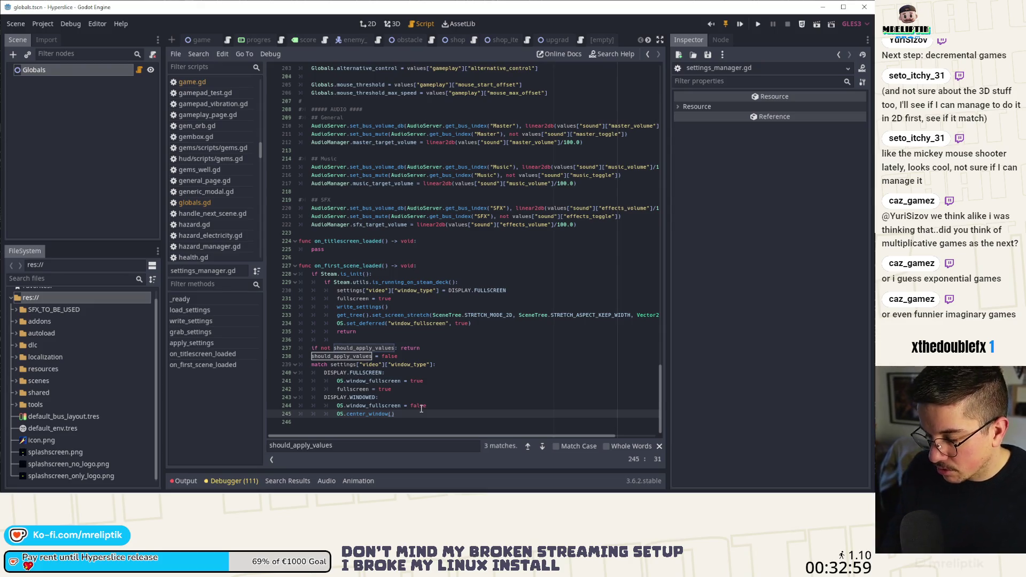
# Step: Start a new OS. line below OS.center_window(), discarding a partial set_window_size attempt
pyautogui.press('Return')
pyautogui.scroll(-1, 484, 403)
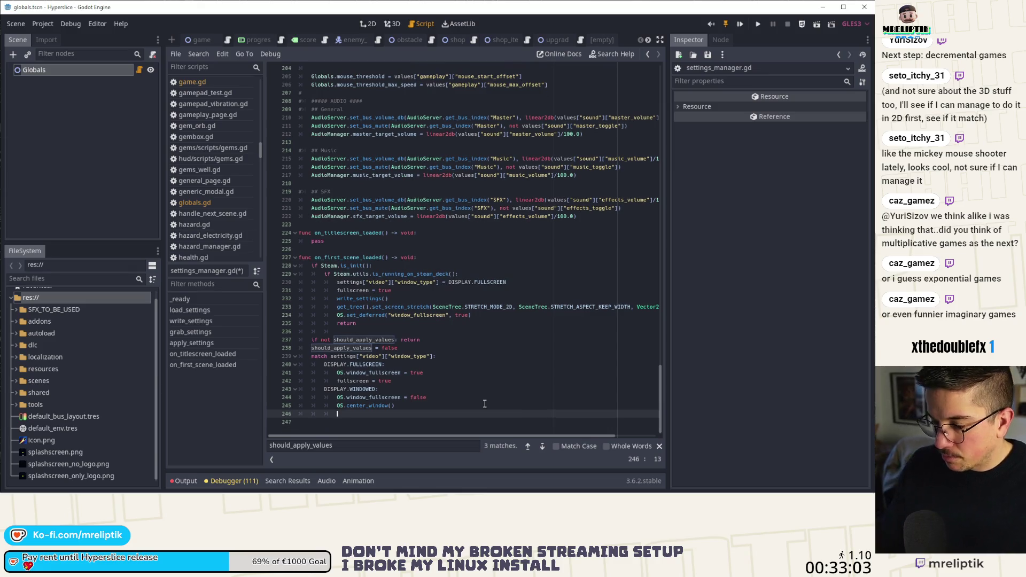
pyautogui.write('OS.set_wind')
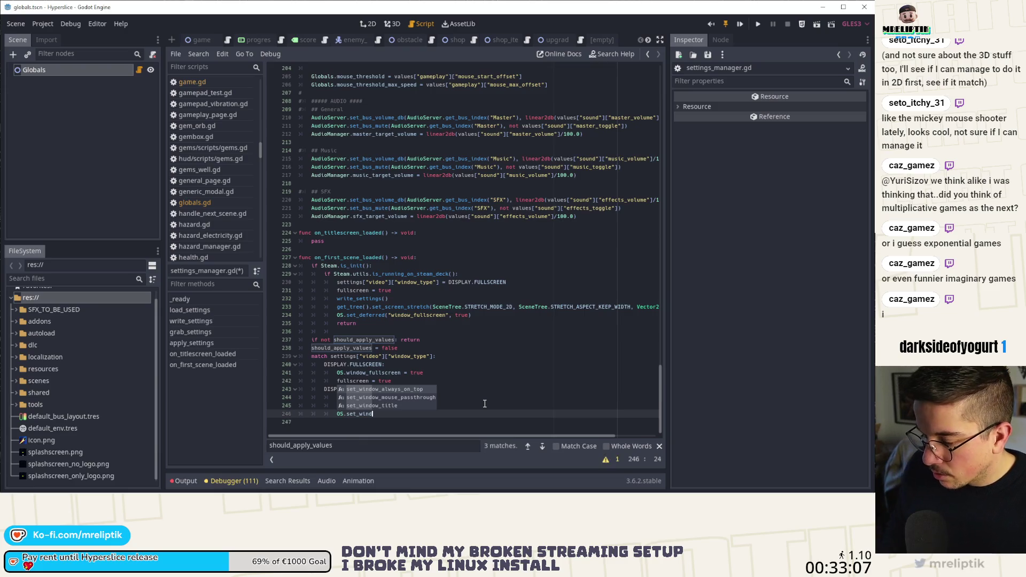
pyautogui.press('BackSpace')
pyautogui.press('BackSpace')
pyautogui.press('BackSpace')
pyautogui.press('BackSpace')
pyautogui.write('si')
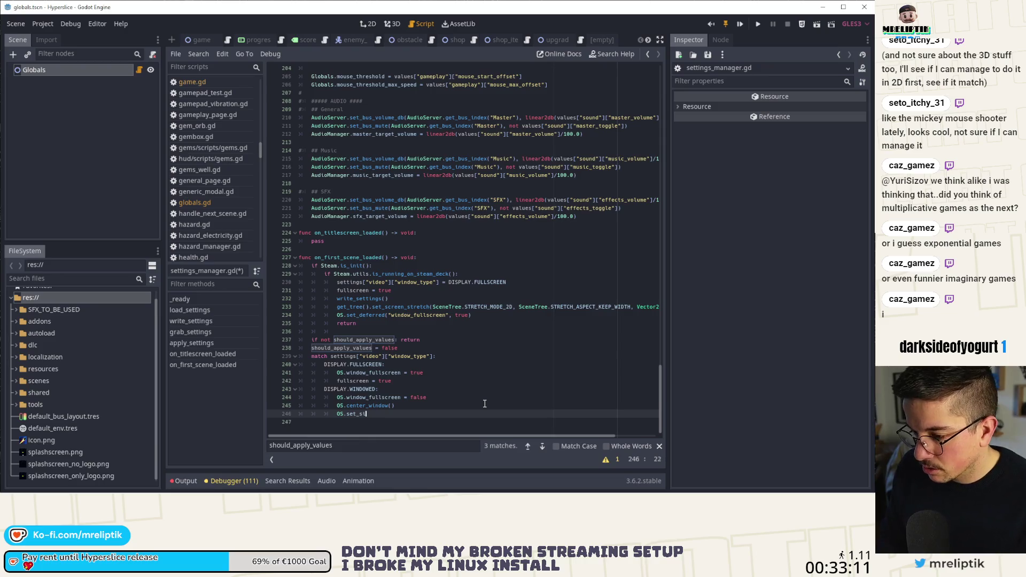
pyautogui.write('ze_si')
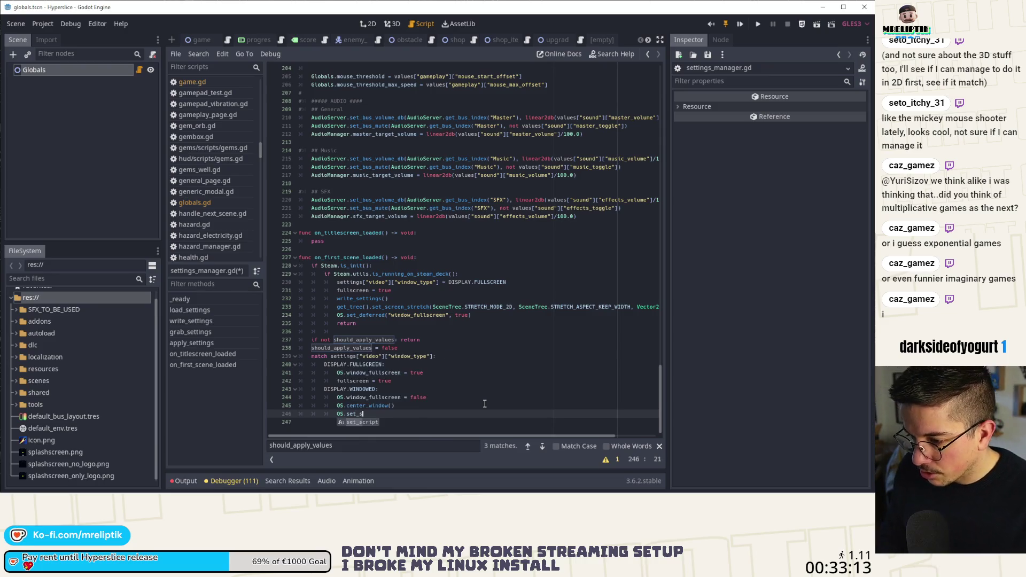
pyautogui.hotkey('ctrl', 'shift', 'Left')
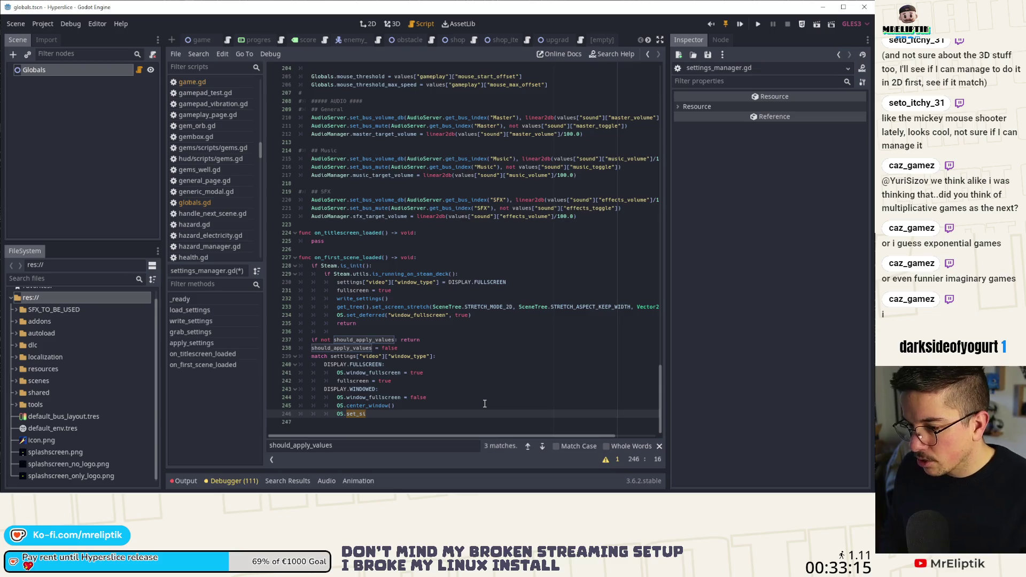
pyautogui.press('BackSpace')
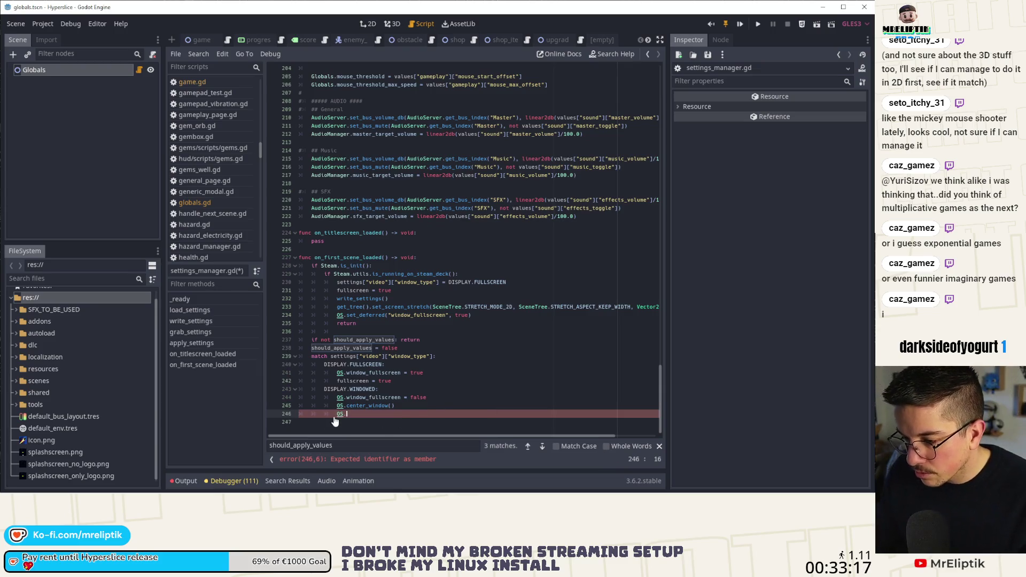
# Step: Check the OS class documentation and the globals.gd code for window sizing
pyautogui.keyDown('ctrl'); pyautogui.click(337, 414); pyautogui.keyUp('ctrl')
pyautogui.scroll(-3, 355, 255)
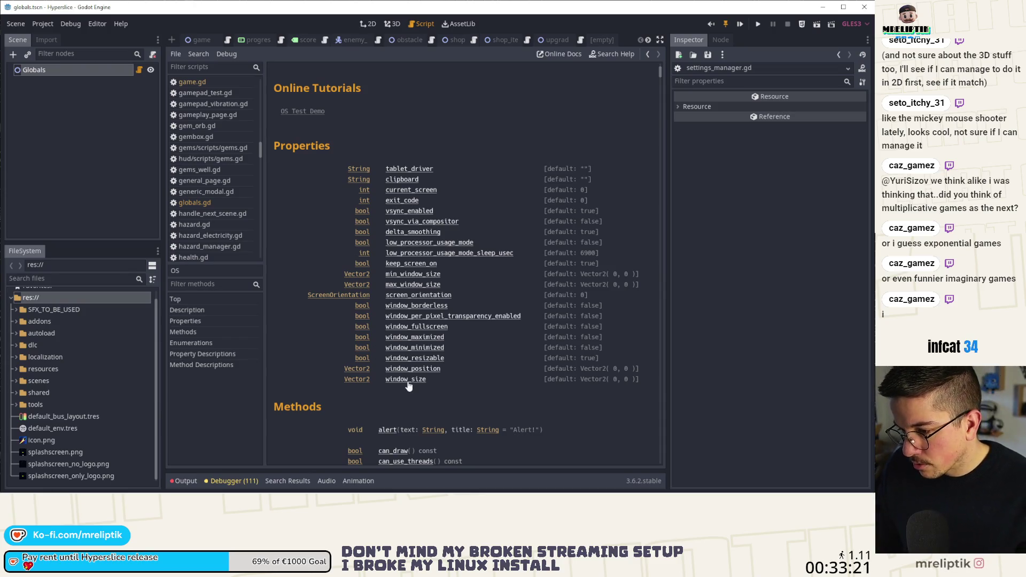
pyautogui.click(139, 70)
pyautogui.scroll(-5, 371, 374)
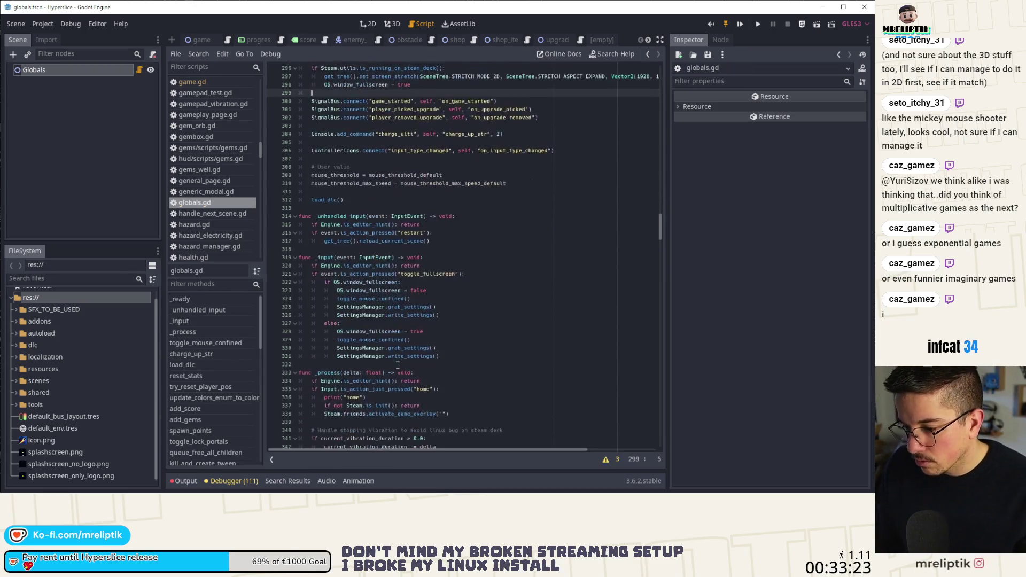
pyautogui.scroll(-20, 372, 432)
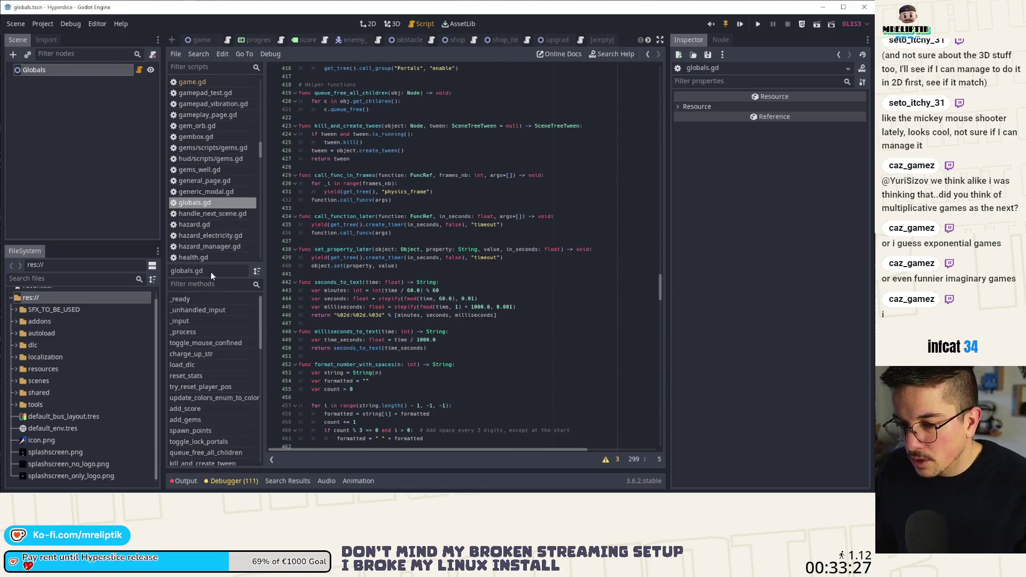
pyautogui.scroll(-6, 210, 213)
pyautogui.scroll(-10, 211, 213)
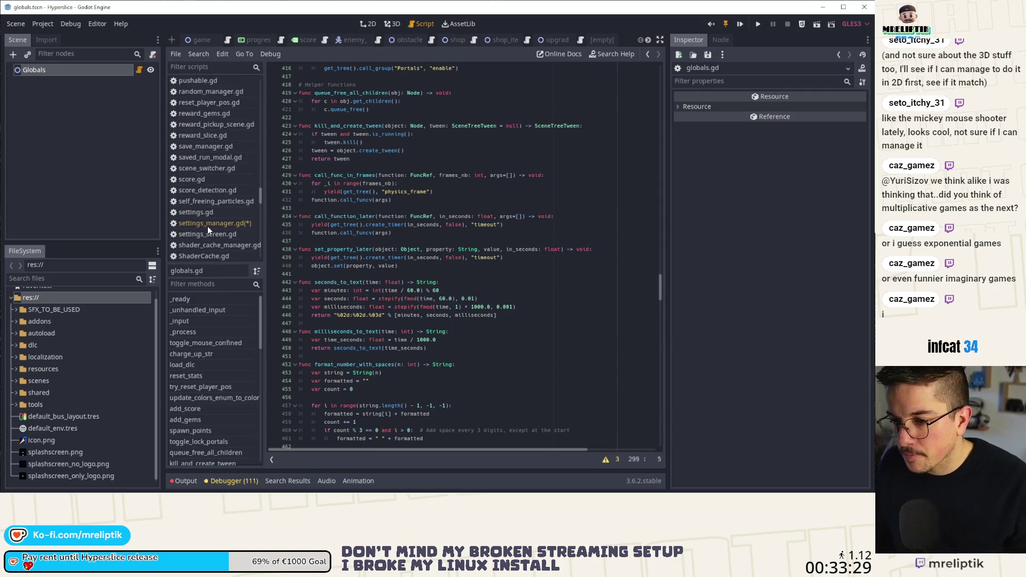
pyautogui.click(209, 224)
# Step: Complete the line as OS.window_size and save settings_manager.gd
pyautogui.write('windo')
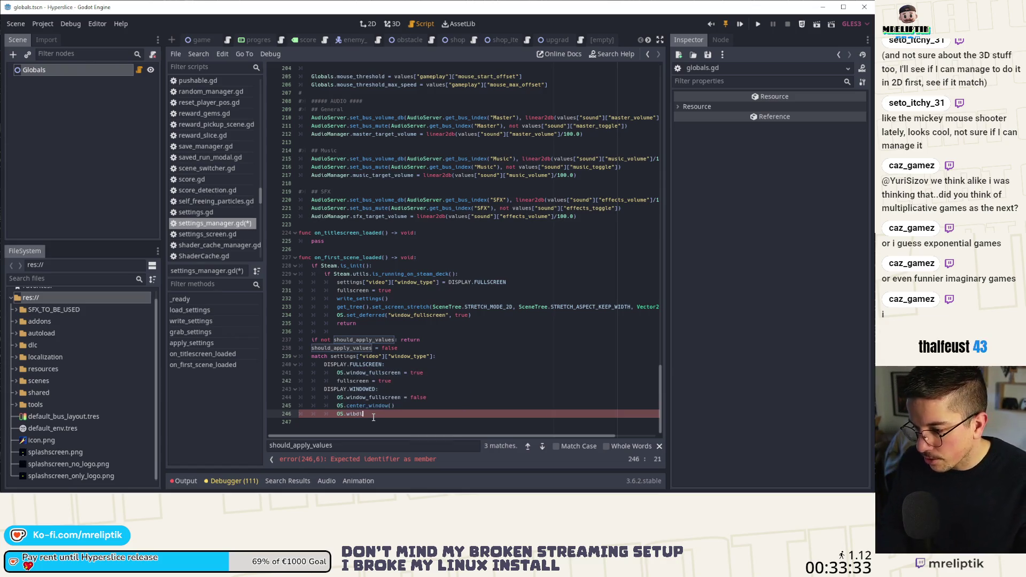
pyautogui.press('BackSpace')
pyautogui.press('BackSpace')
pyautogui.write('nd')
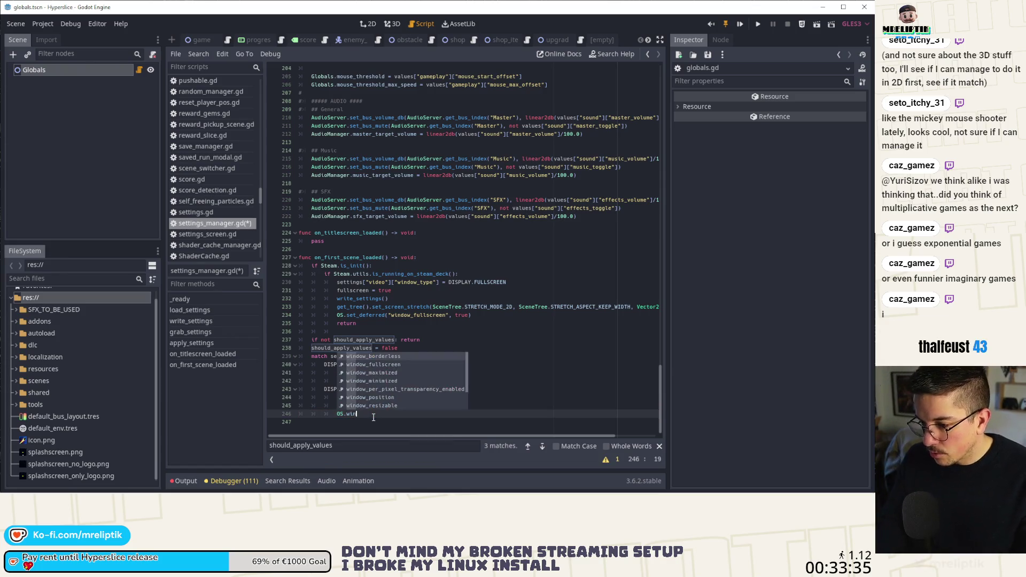
pyautogui.press('Down')
pyautogui.write('ow_size')
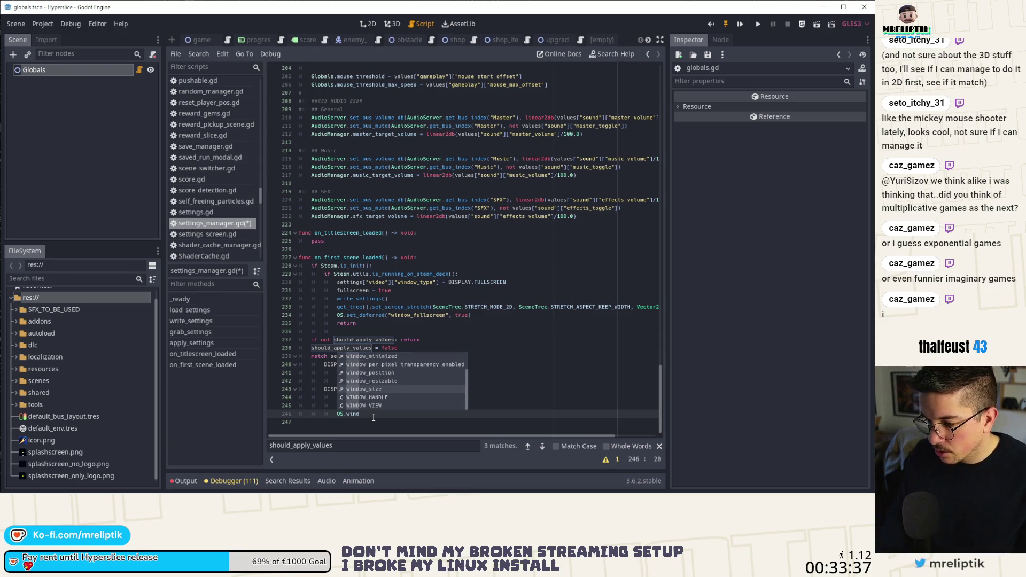
pyautogui.hotkey('ctrl', 's')
# Step: Copy the property path of Display > Window Test Width from Project Settings
pyautogui.click(43, 24)
pyautogui.click(54, 39)
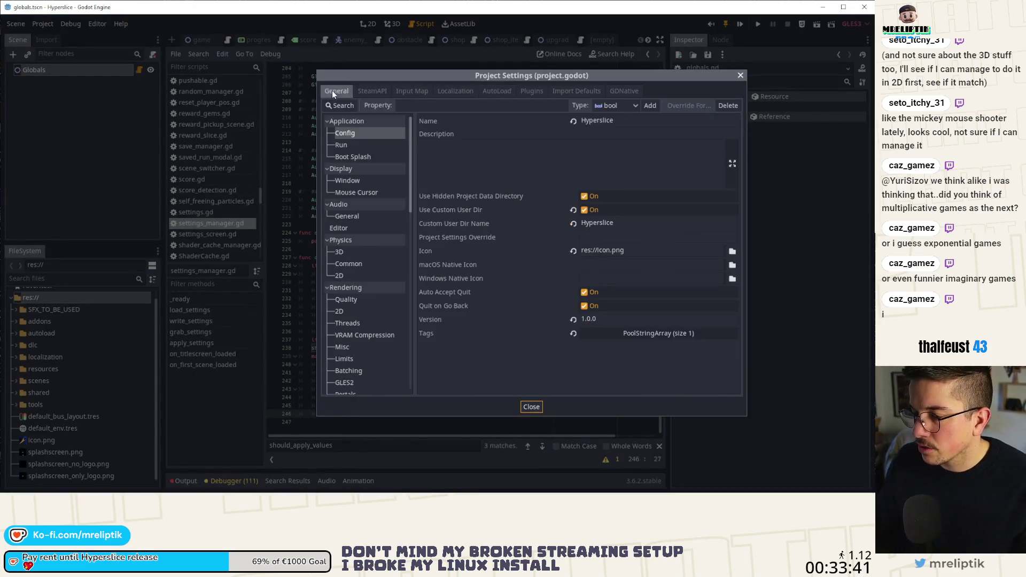
pyautogui.click(358, 59)
pyautogui.click(47, 24)
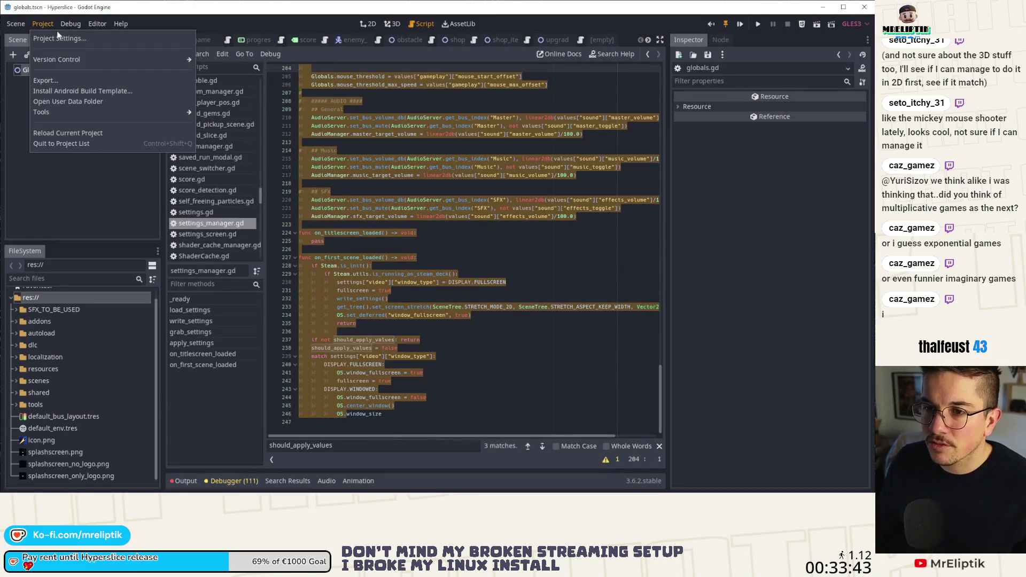
pyautogui.click(58, 38)
pyautogui.click(348, 181)
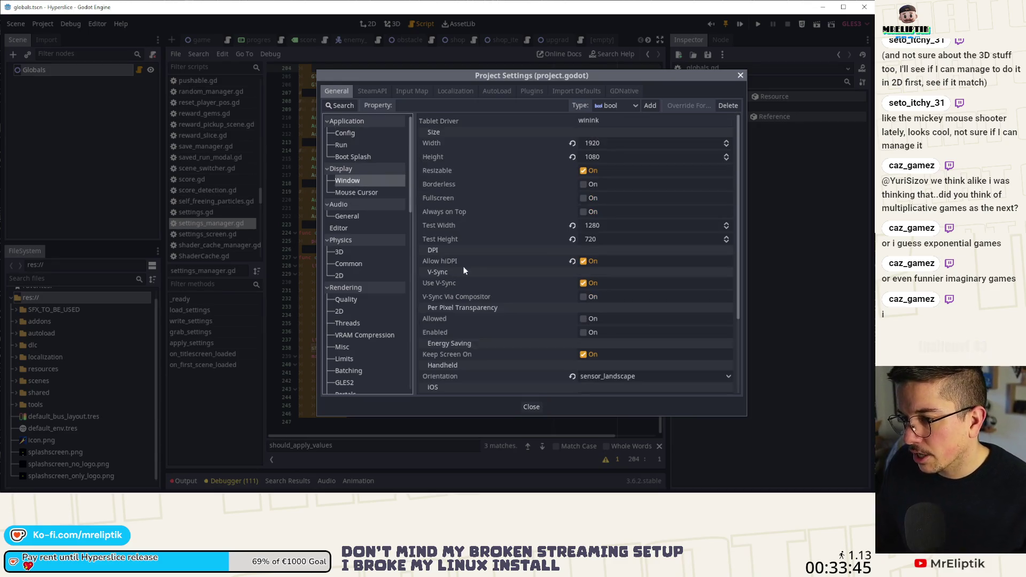
pyautogui.moveTo(449, 223)
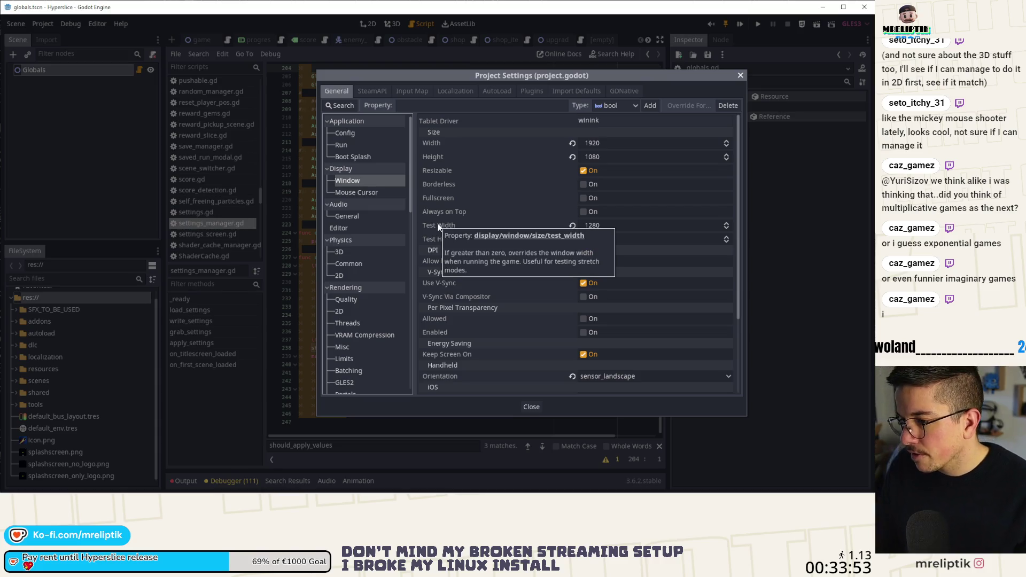
pyautogui.rightClick(441, 228)
pyautogui.click(497, 253)
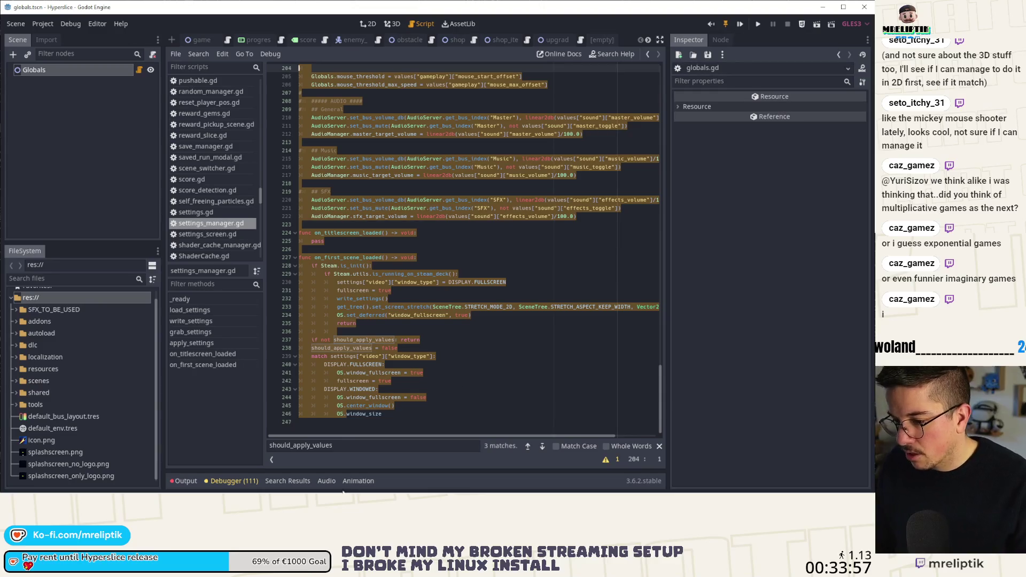
# Step: Build a ProjectSettings.get("display/window/size/test_width") lookup from the pasted path, then lift it off the line
pyautogui.click(407, 413)
pyautogui.write('display/window/size/test_width')
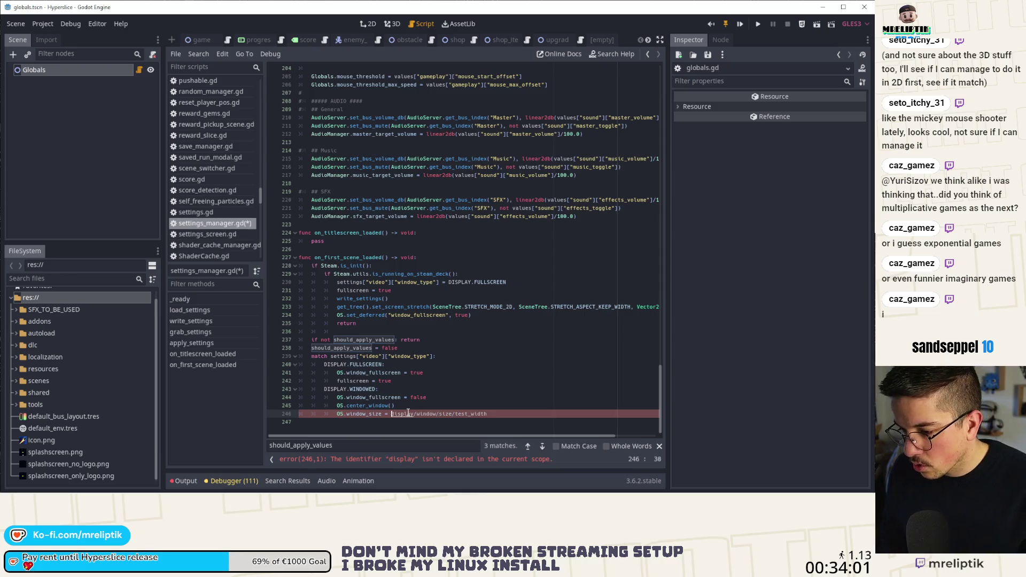
pyautogui.write('P')
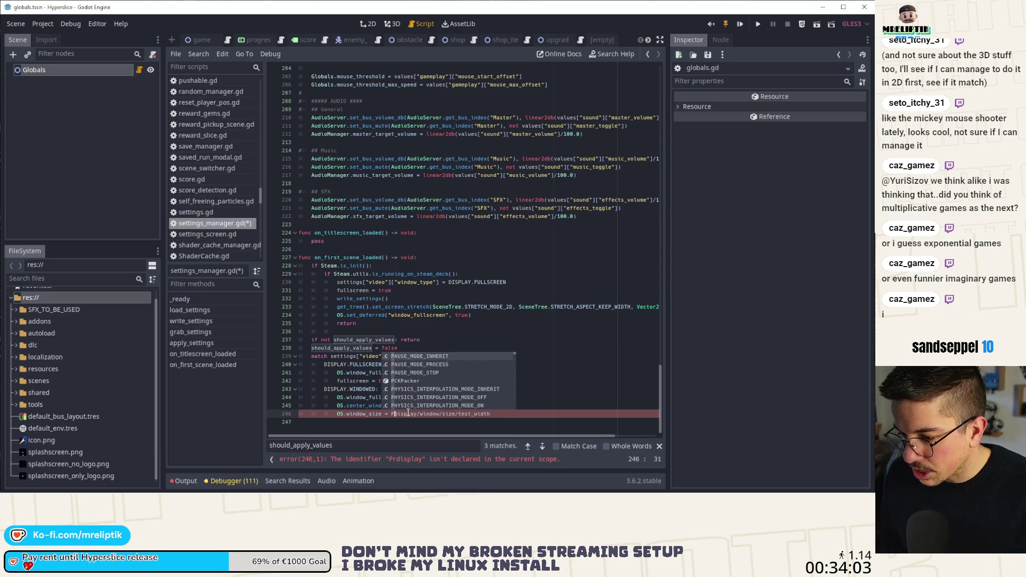
pyautogui.write('rojectSettings.get(')
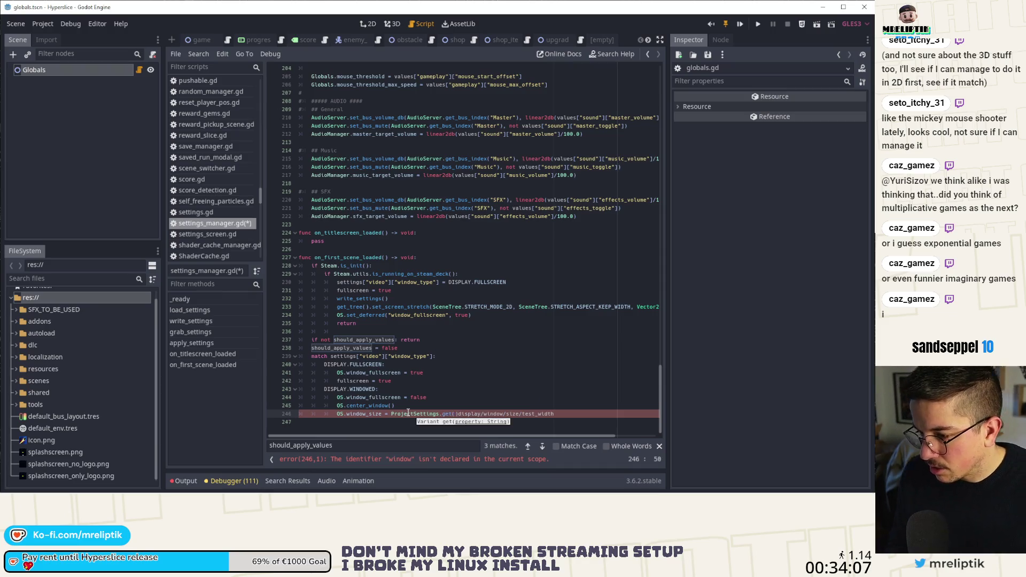
pyautogui.write('"')
pyautogui.press('Right')
pyautogui.press('Right')
pyautogui.press('Right')
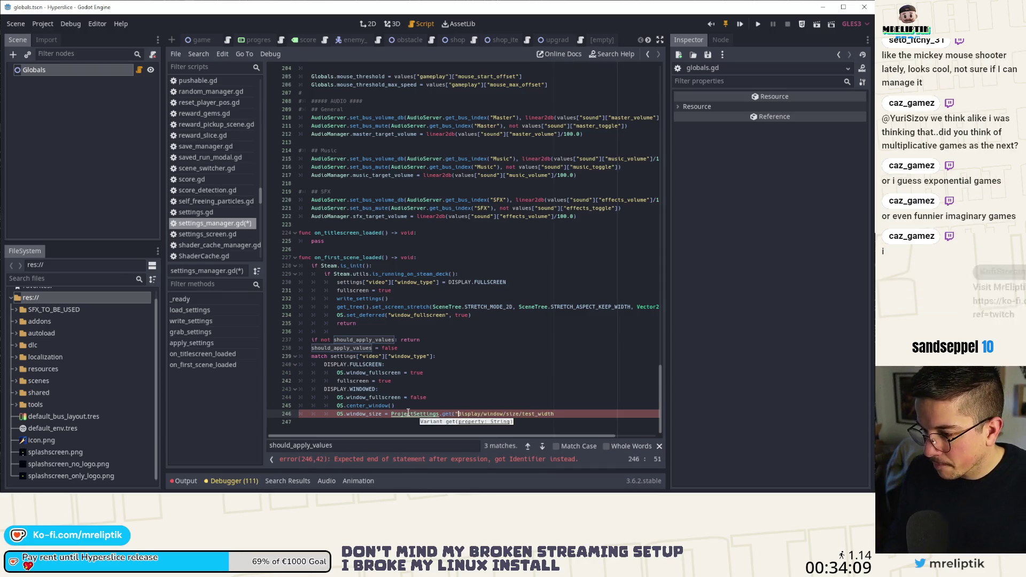
pyautogui.write('/')
pyautogui.press('End')
pyautogui.write('"')
pyautogui.hotkey('ctrl', 'shift', 'Left')
pyautogui.hotkey('ctrl', 'shift', 'Left')
pyautogui.hotkey('ctrl', 'shift', 'Left')
pyautogui.press('BackSpace')
pyautogui.press('Up')
# Step: Declare var target_size: Vector2, assign target_size.x from the test_width lookup, duplicate it, and save
pyautogui.press('End')
pyautogui.press('Return')
pyautogui.write('var target_st')
pyautogui.write('ze: Vector2')
pyautogui.press('Return')
pyautogui.write('target_size')
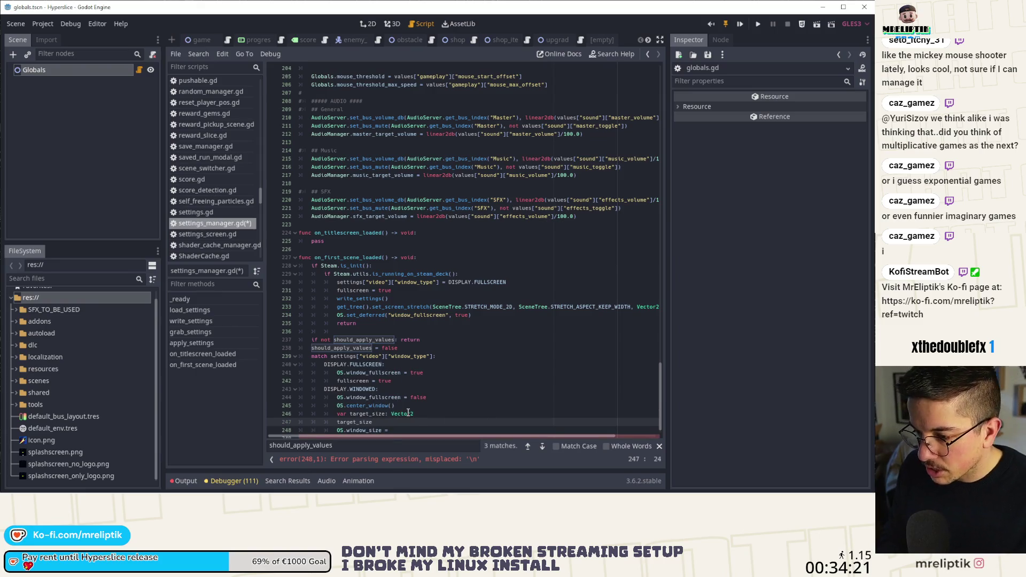
pyautogui.write('ProjectSettings.get("display/window/size/test_width"')
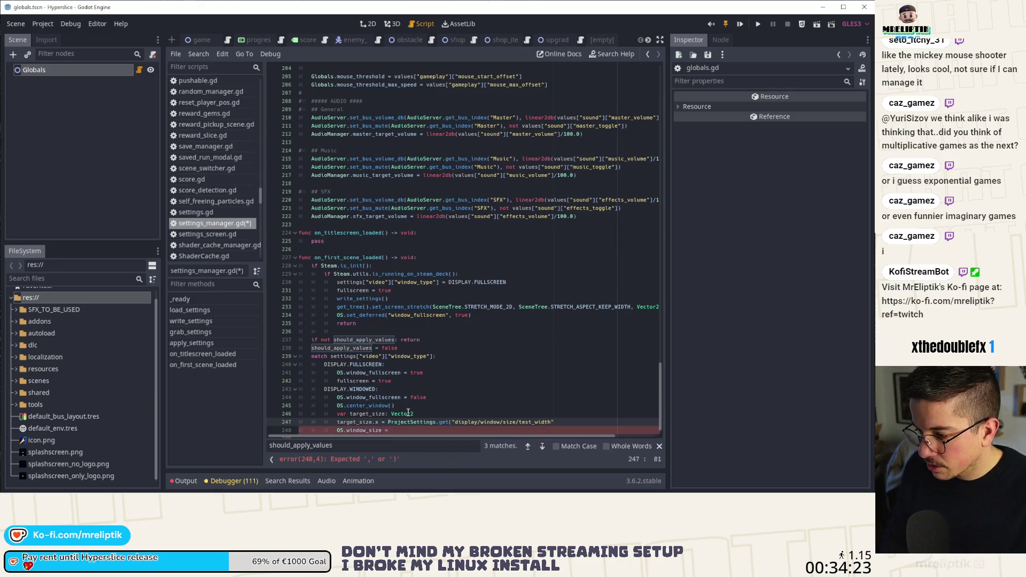
pyautogui.hotkey('ctrl', 'd')
pyautogui.hotkey('ctrl', 'Left')
pyautogui.hotkey('ctrl', 'Left')
pyautogui.hotkey('ctrl', 'Left')
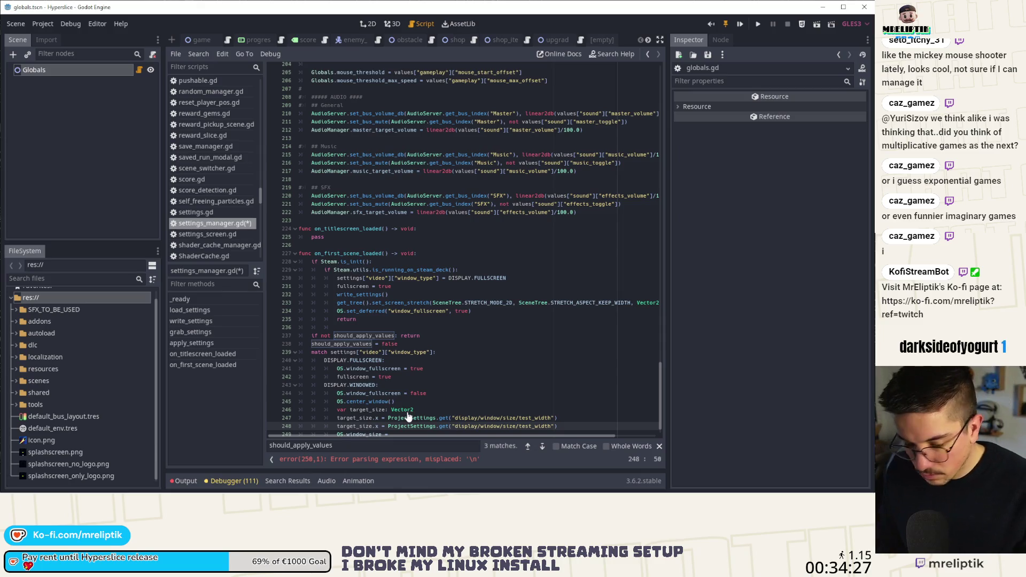
pyautogui.hotkey('ctrl', 's')
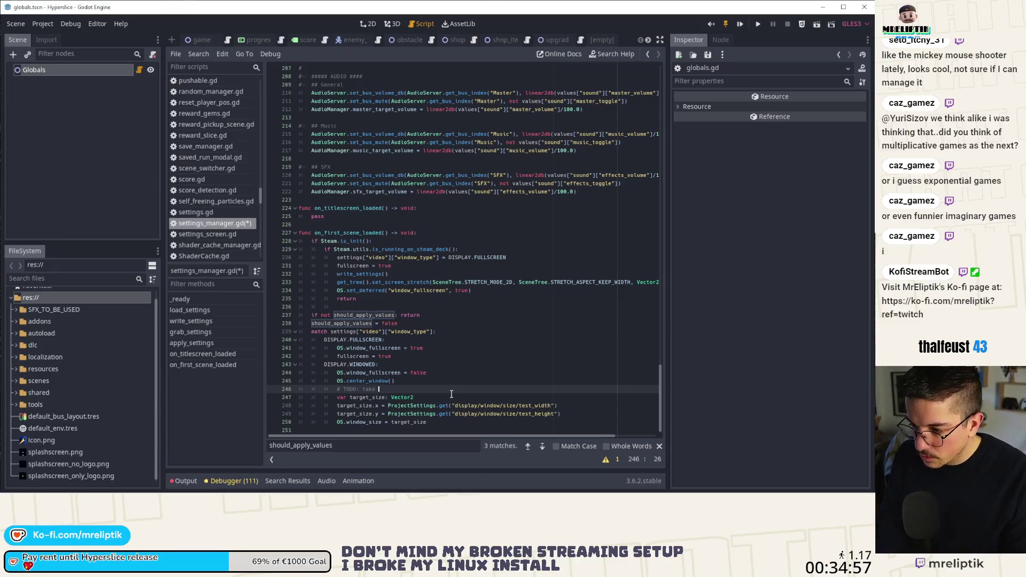
# Step: Finish the TODO comment 'take into account saved windows size' and save
pyautogui.write('into ac')
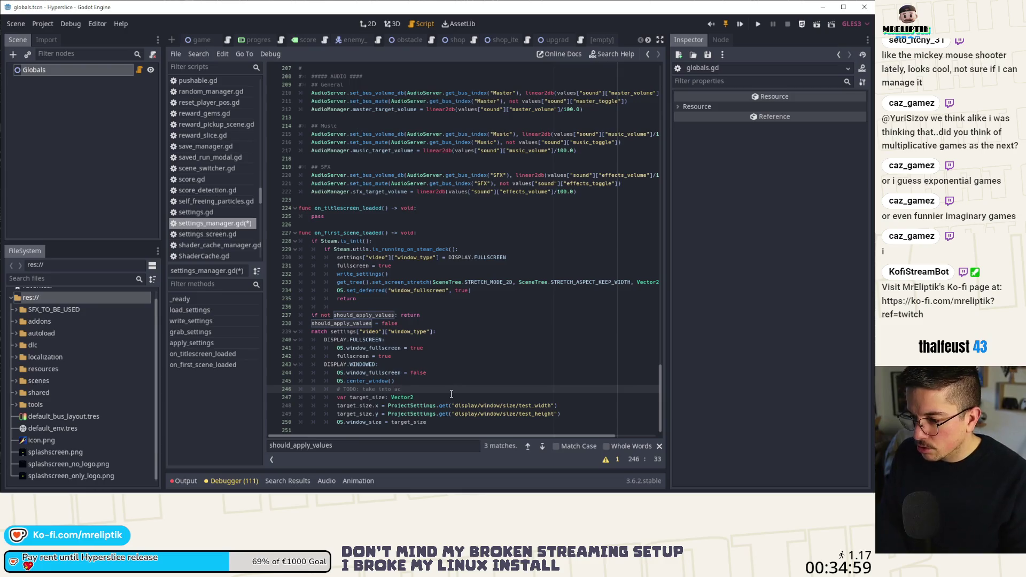
pyautogui.write('count')
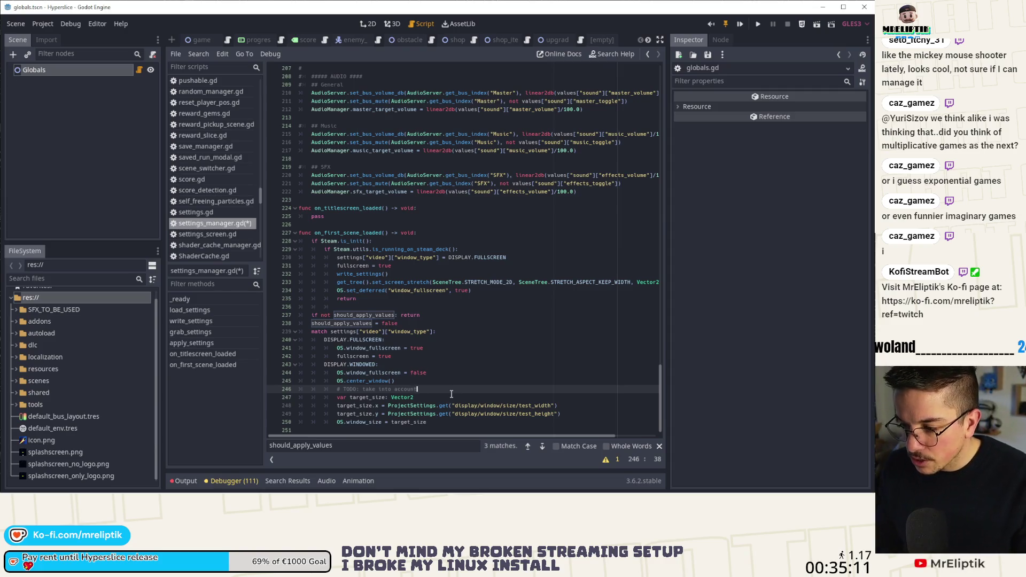
pyautogui.write(' saved windows ')
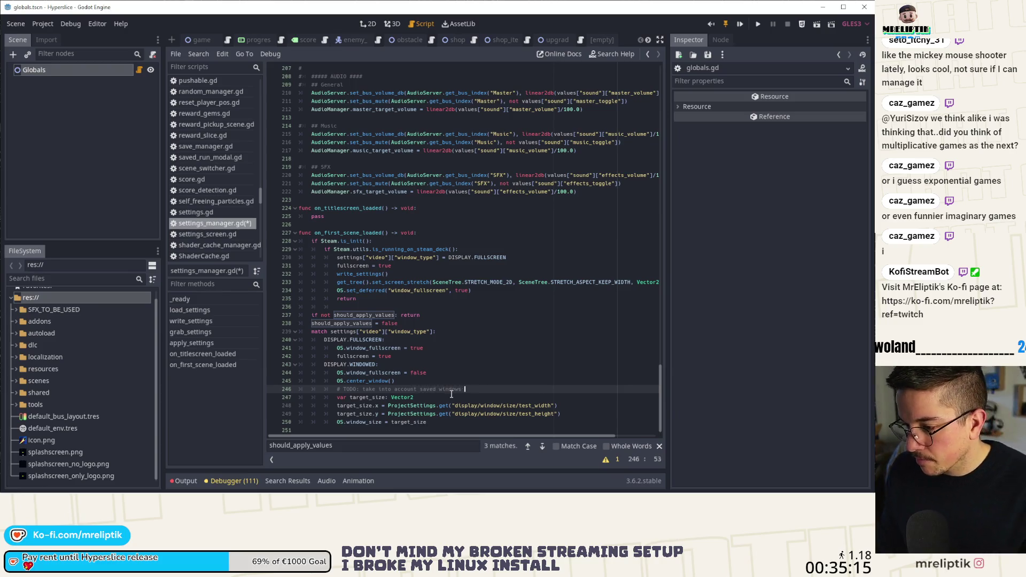
pyautogui.write('size')
pyautogui.hotkey('ctrl', 's')
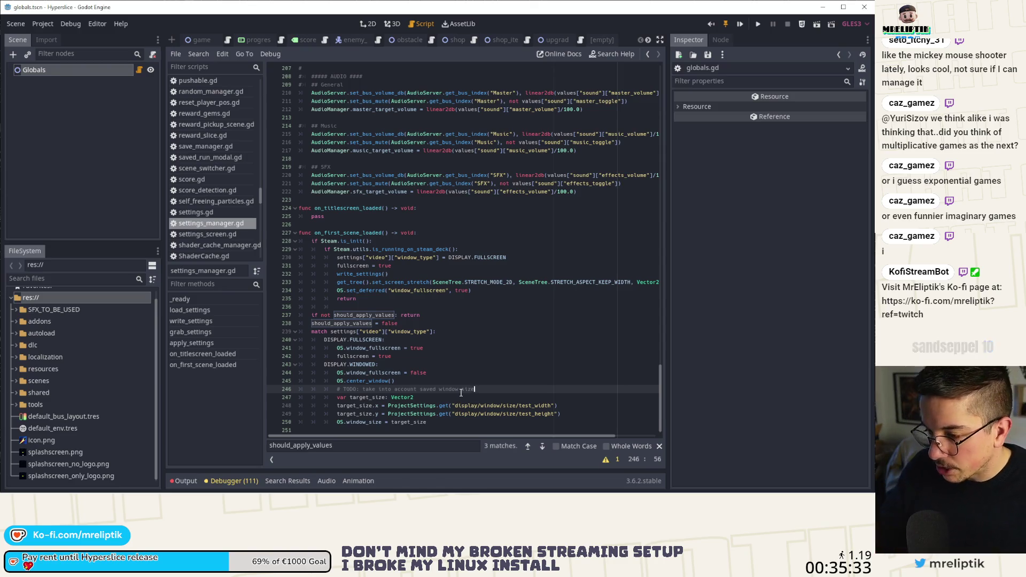
# Step: Add var display_scale: float = OS.get_screen_scale() above OS.window_size and check its docs
pyautogui.scroll(-1, 461, 393)
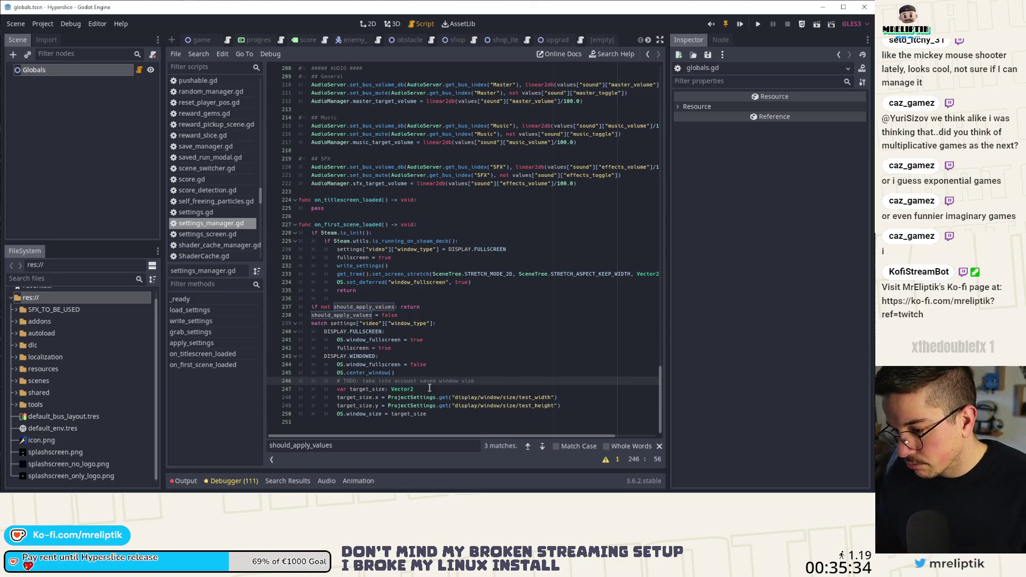
pyautogui.click(435, 415)
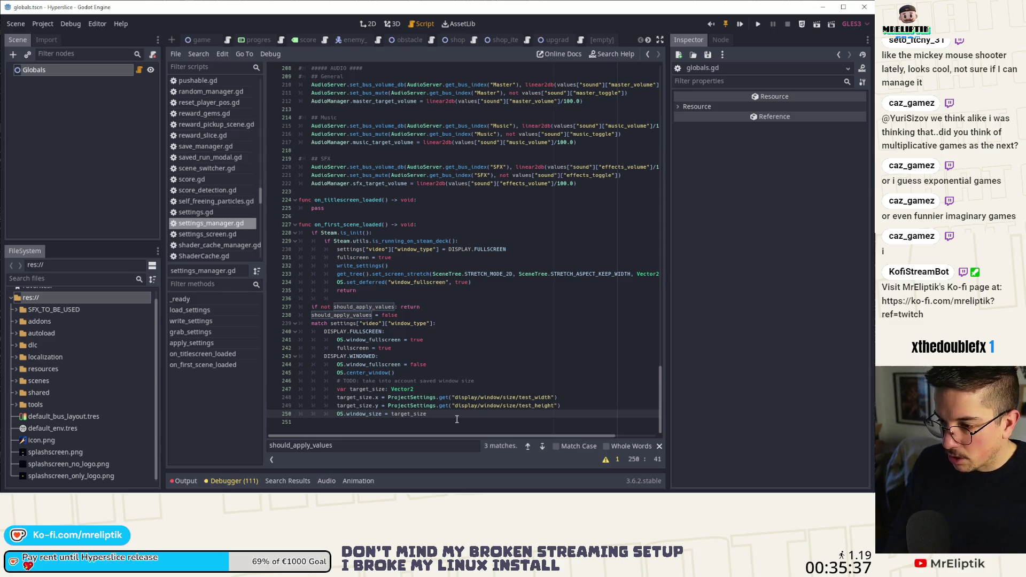
pyautogui.press('Up')
pyautogui.press('End')
pyautogui.press('Return')
pyautogui.write('var ')
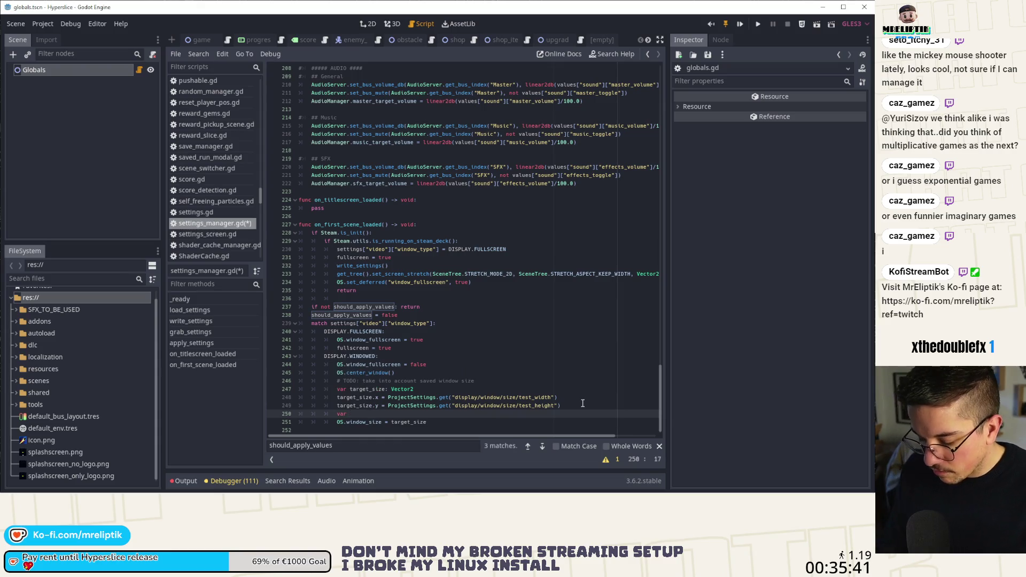
pyautogui.write('display_scale:')
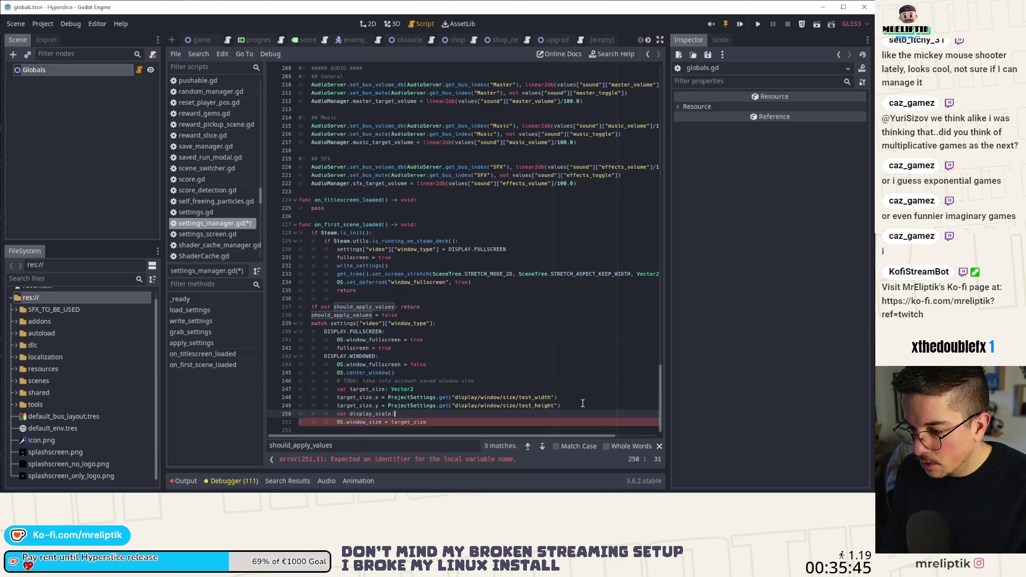
pyautogui.write(' float')
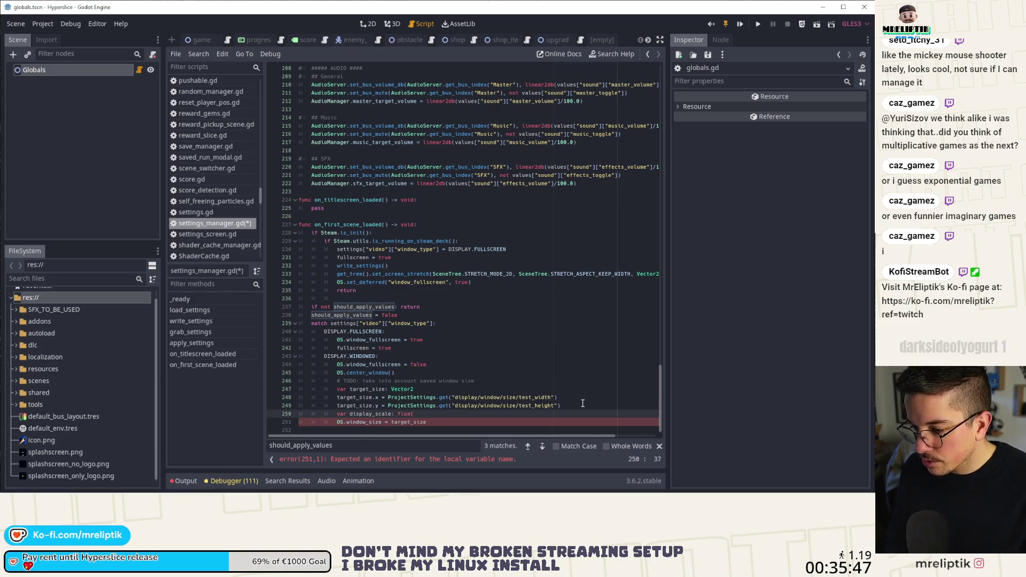
pyautogui.write(' = OS.g')
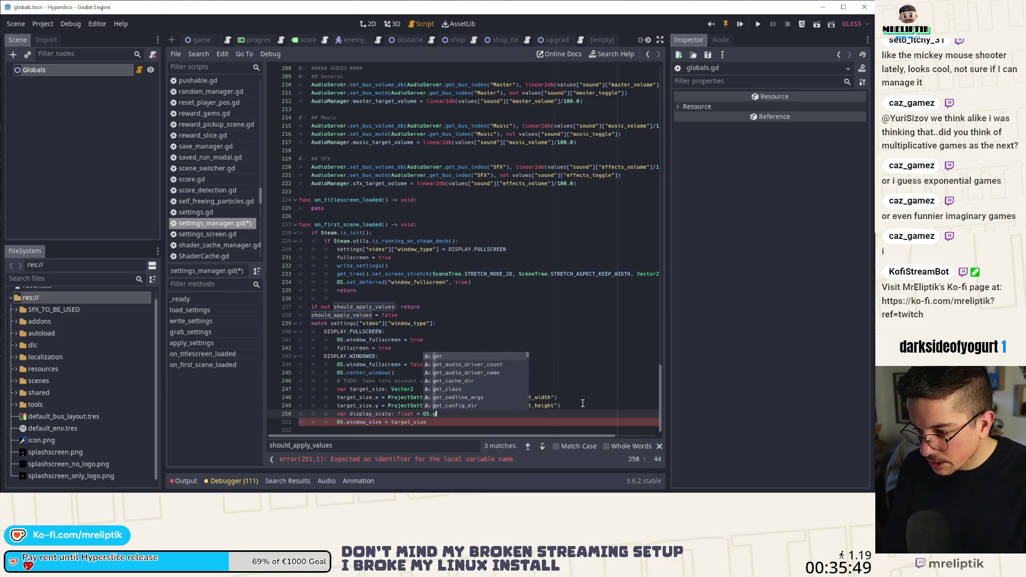
pyautogui.write('et_scal')
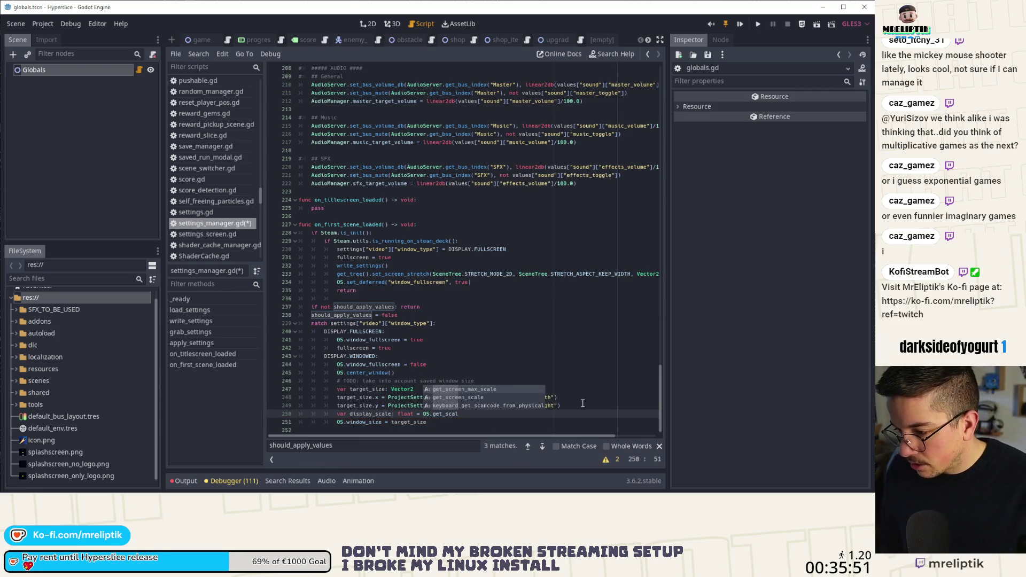
pyautogui.press('Down')
pyautogui.press('Return')
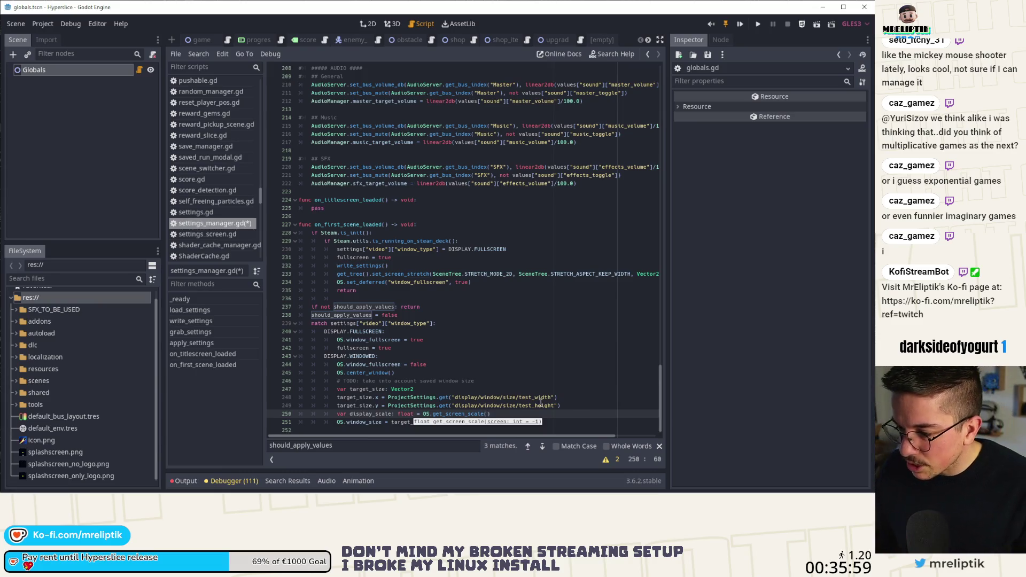
pyautogui.keyDown('ctrl'); pyautogui.click(477, 415); pyautogui.keyUp('ctrl')
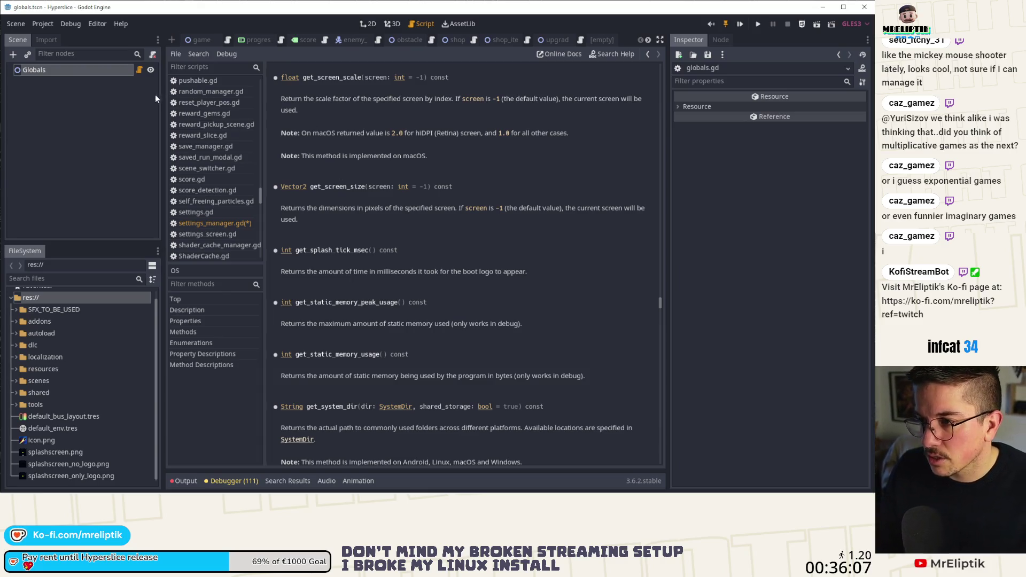
# Step: Change OS.window_size to target_size * display_scale in settings_manager.gd, save, and run the game
pyautogui.click(140, 70)
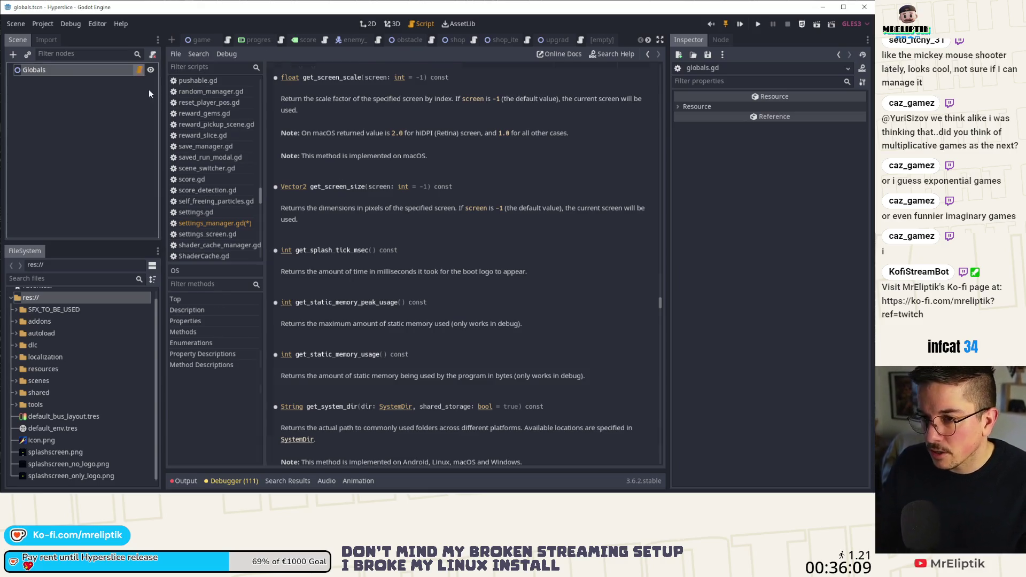
pyautogui.click(211, 224)
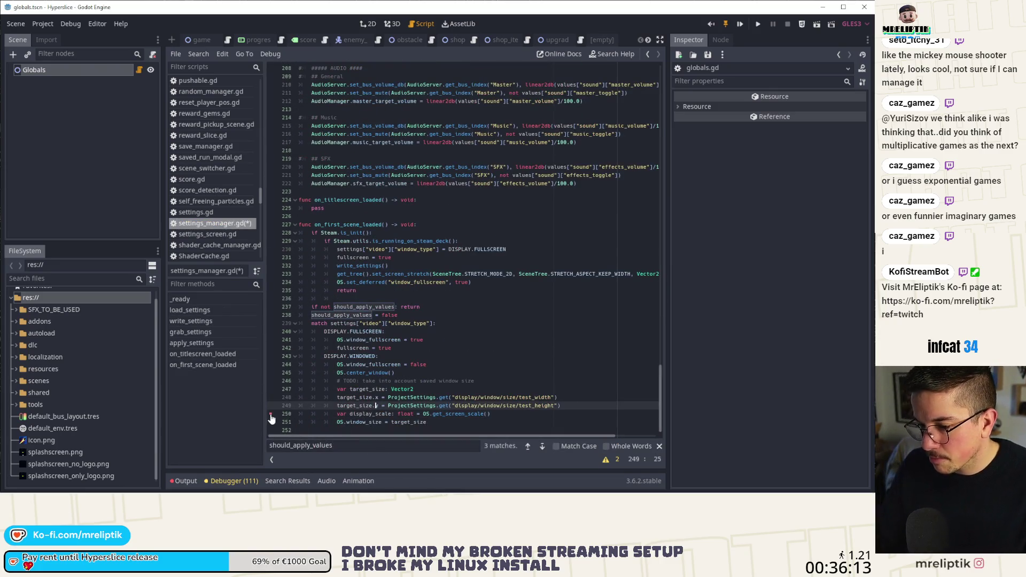
pyautogui.write('y')
pyautogui.click(447, 422)
pyautogui.write('* display_scale')
pyautogui.hotkey('ctrl', 's')
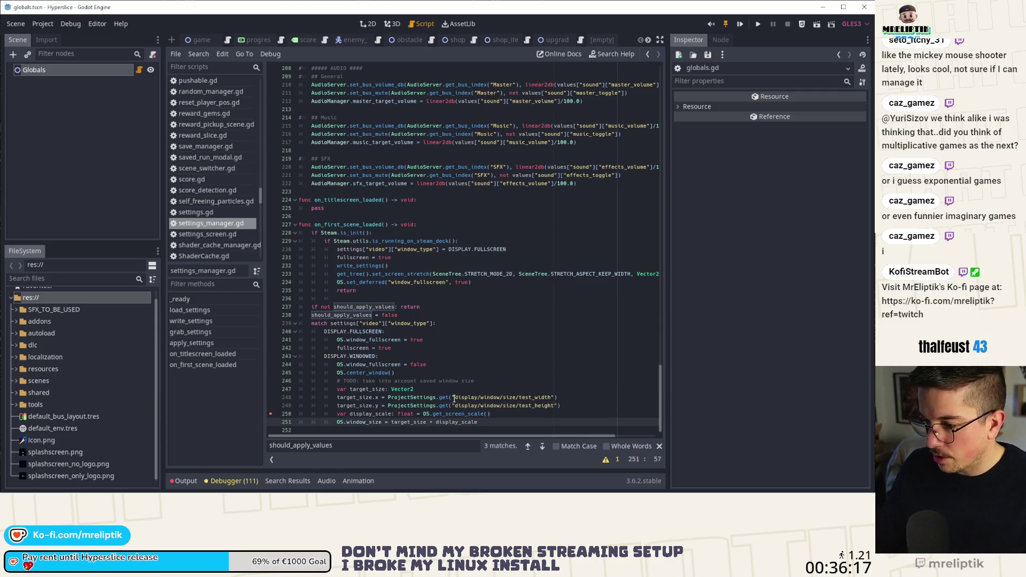
pyautogui.click(745, 24)
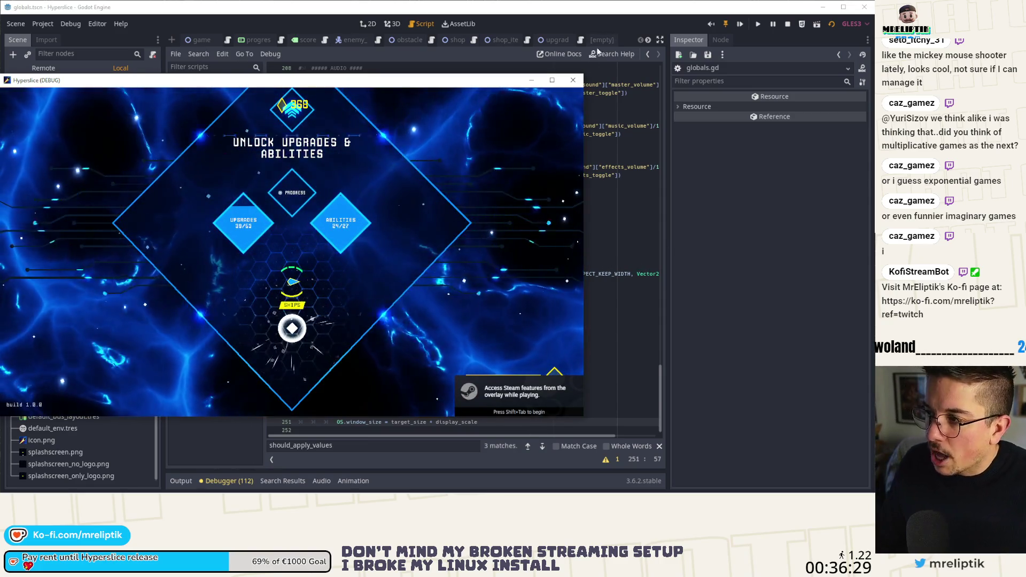
# Step: Rerun the game, skip its flashing-lights warning, and close it again
pyautogui.click(573, 81)
pyautogui.click(763, 24)
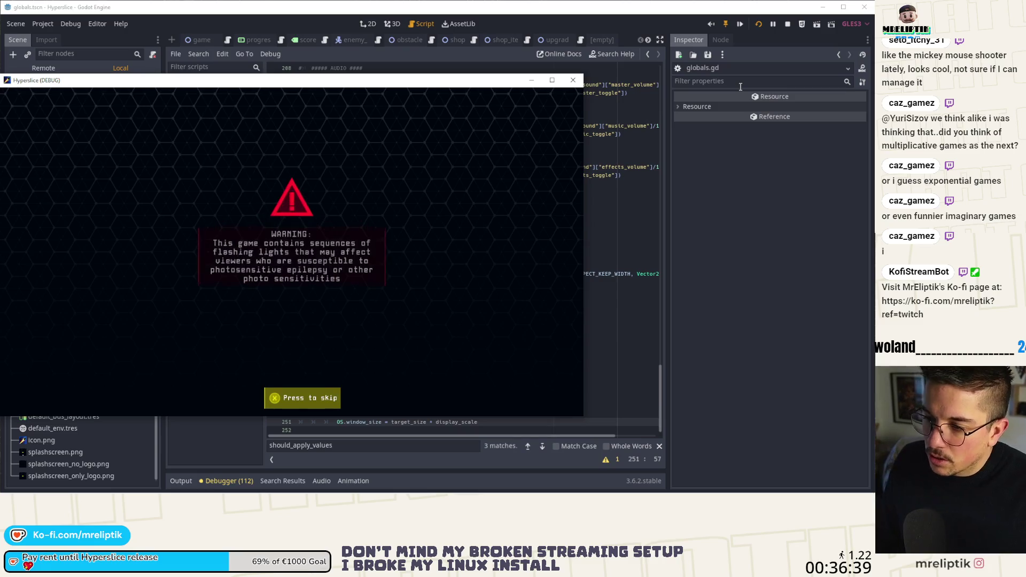
pyautogui.click(319, 400)
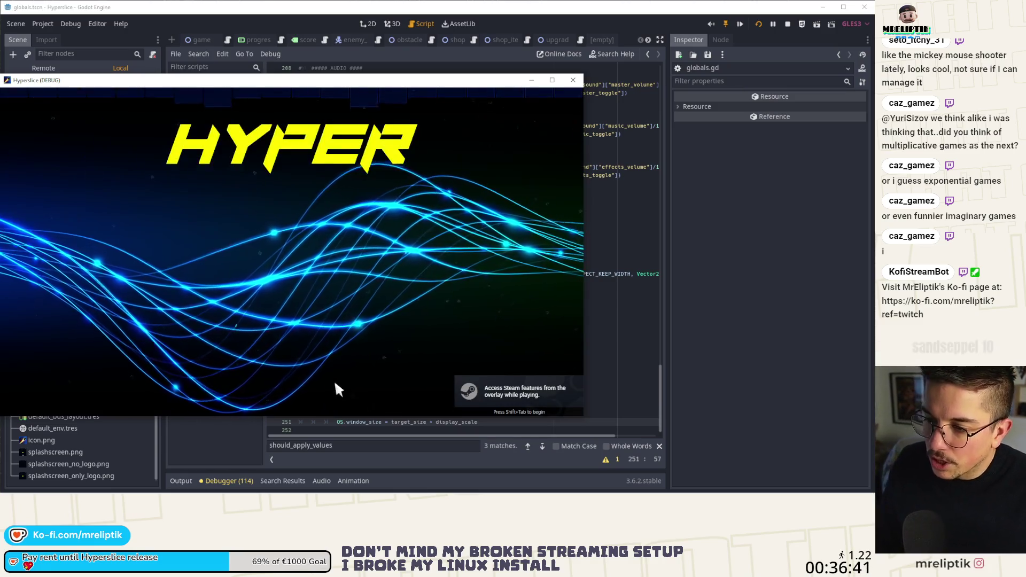
pyautogui.click(570, 81)
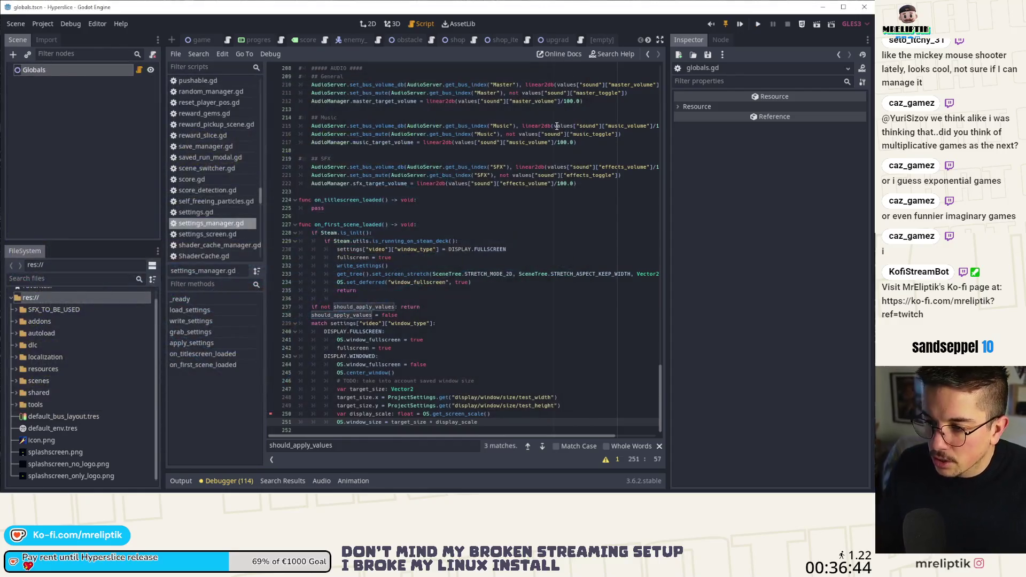
# Step: Set a breakpoint on the should_apply_values check at line 237, test-run, then stop the game
pyautogui.click(271, 307)
pyautogui.click(759, 26)
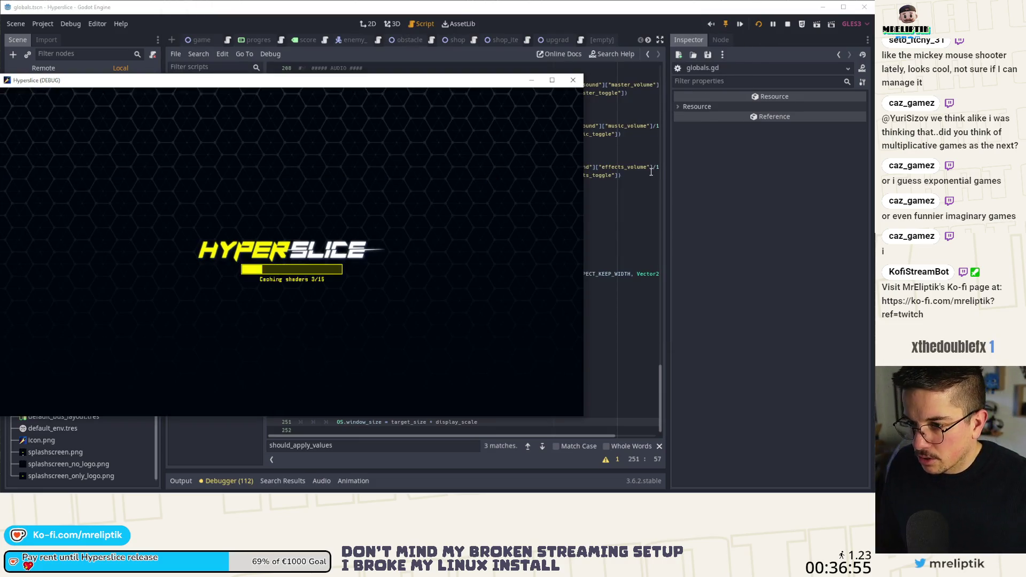
pyautogui.click(329, 378)
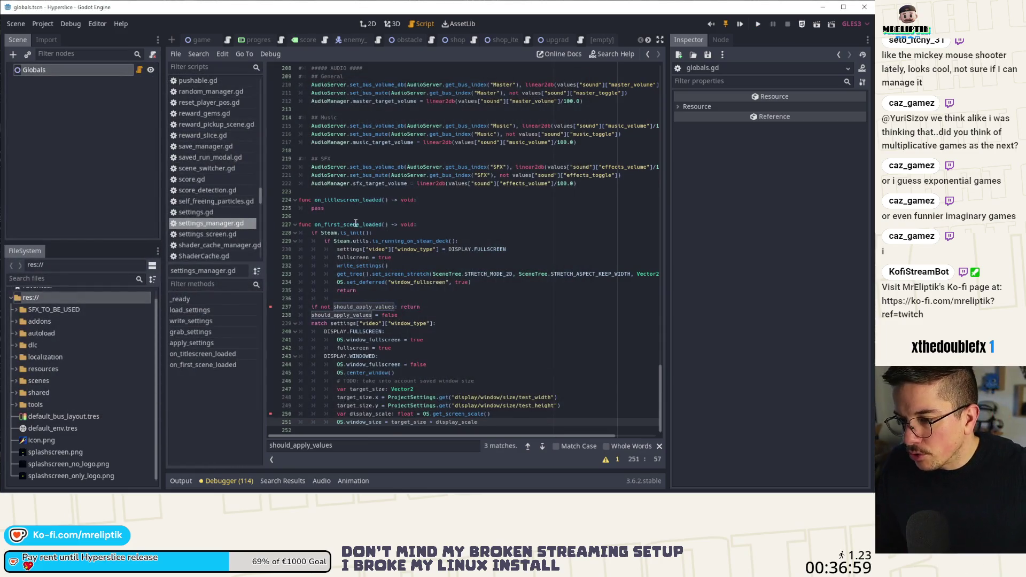
pyautogui.click(382, 225)
pyautogui.scroll(15, 418, 265)
pyautogui.scroll(20, 418, 265)
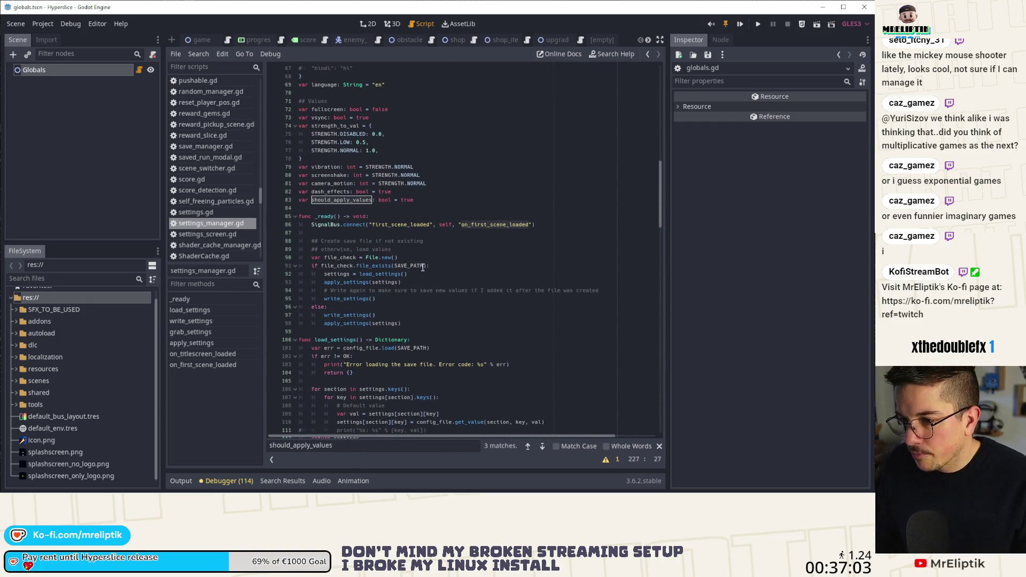
# Step: Search all project files for first_scene_loaded and jump to the entry_point.gd match
pyautogui.doubleClick(413, 223)
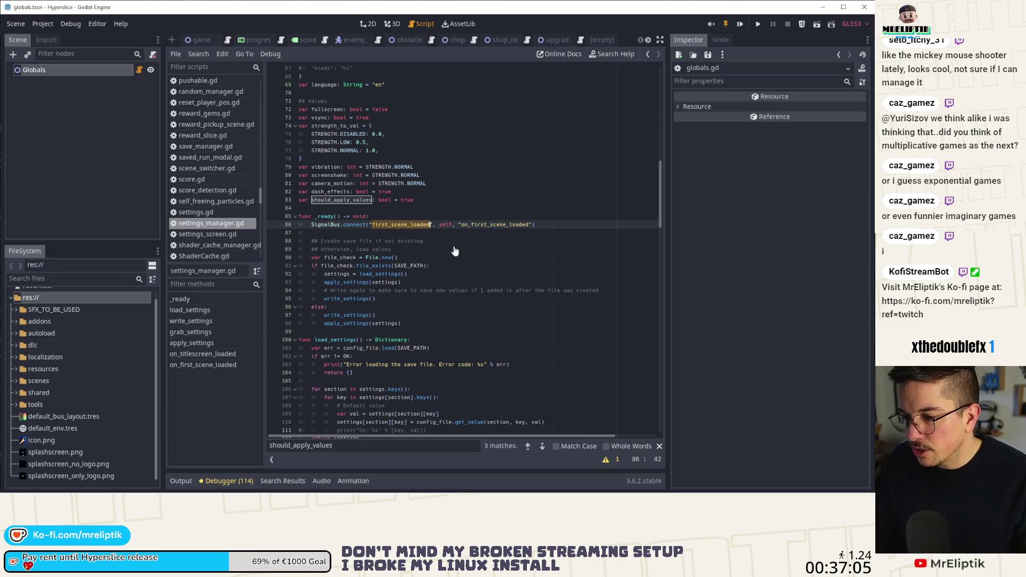
pyautogui.hotkey('ctrl', 'shift', 'f')
pyautogui.press('Escape')
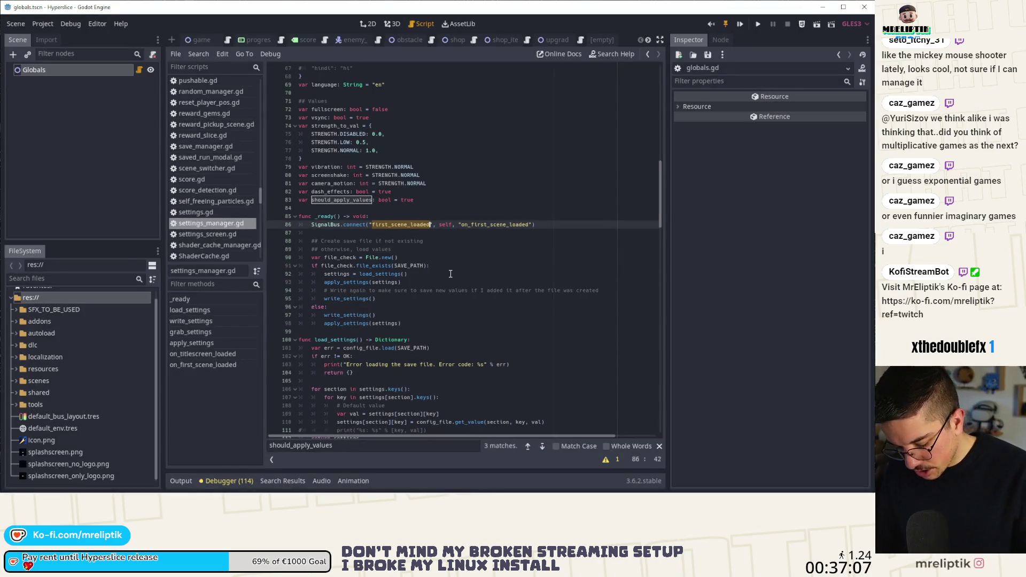
pyautogui.hotkey('ctrl', 'shift', 'f')
pyautogui.click(441, 282)
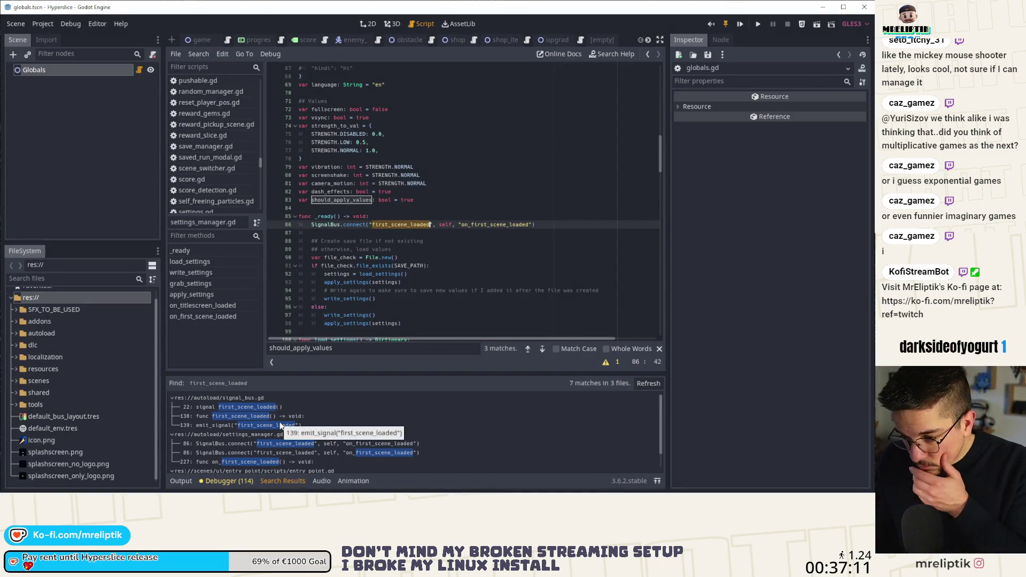
pyautogui.scroll(-1, 281, 432)
pyautogui.scroll(-1, 291, 436)
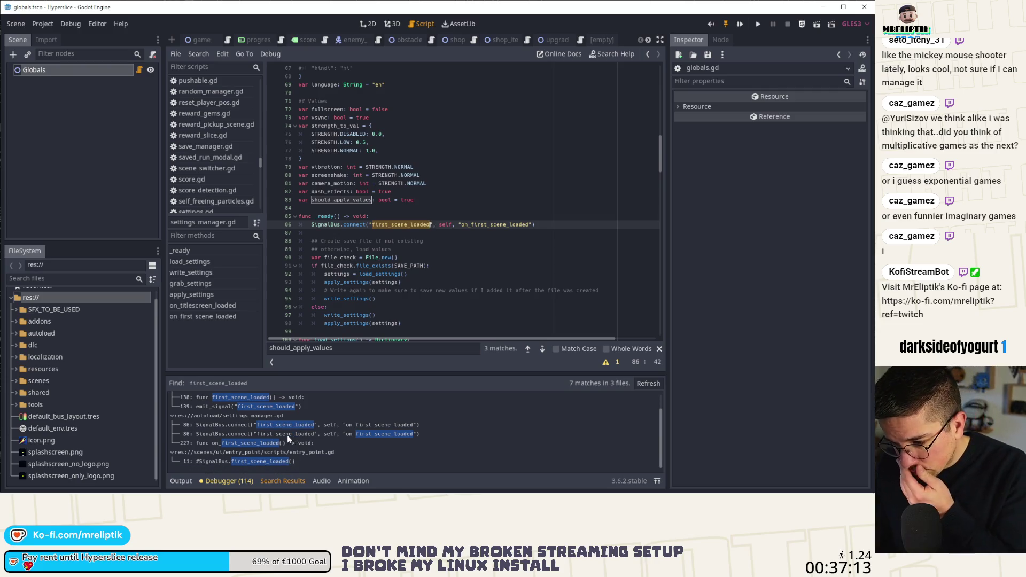
pyautogui.click(274, 461)
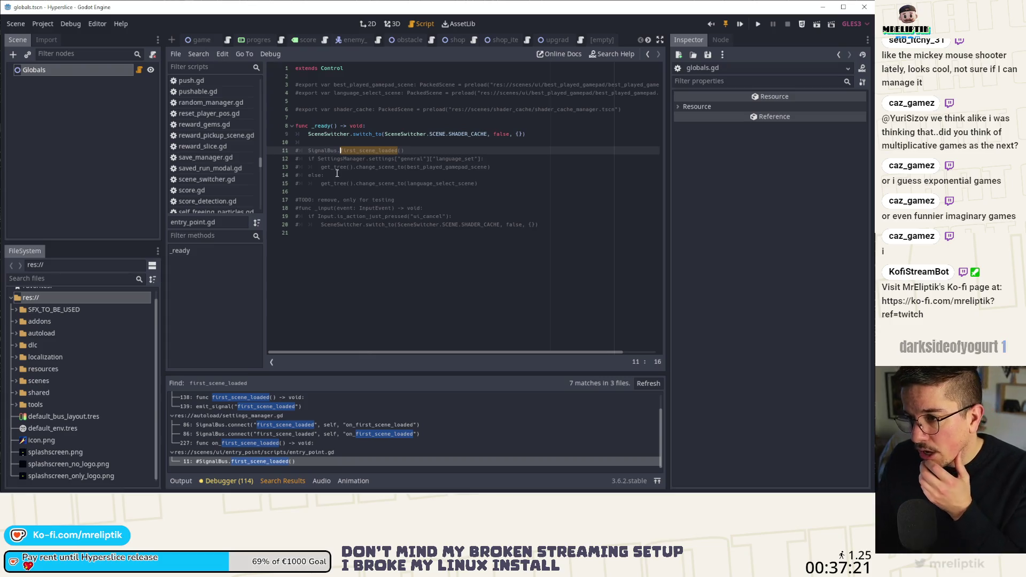
# Step: Remove the comment from SignalBus.first_scene_loaded() on line 11 of entry_point.gd using Ctrl+K
pyautogui.click(301, 151)
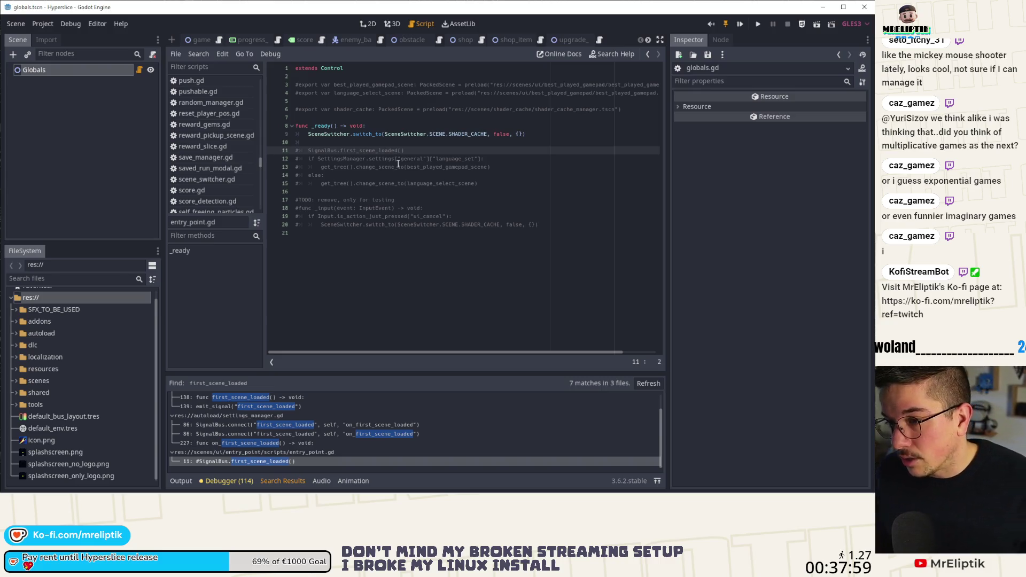
pyautogui.hotkey('ctrl', 'k')
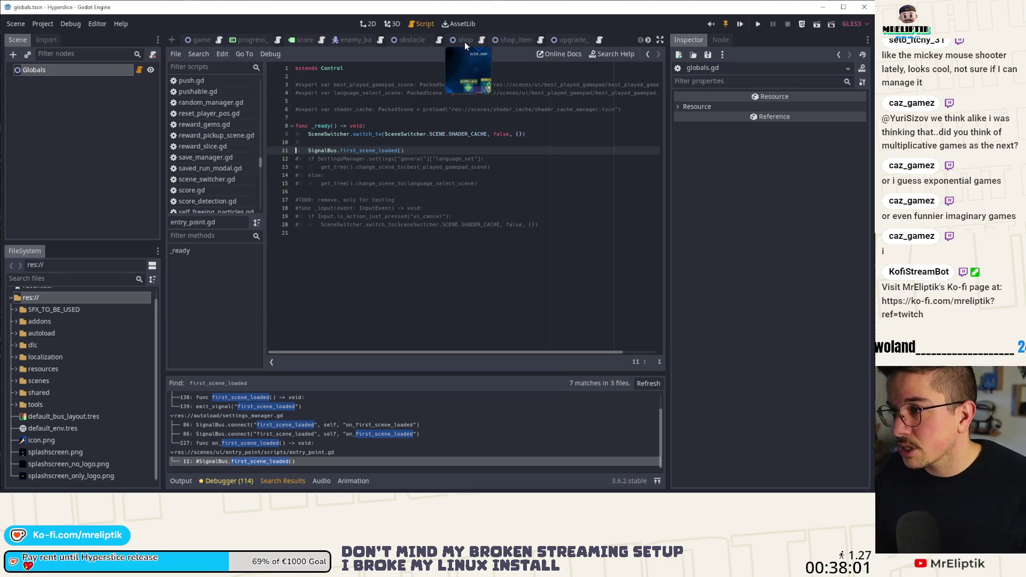
# Step: Switch back to settings_manager.gd from the open script list
pyautogui.click(647, 40)
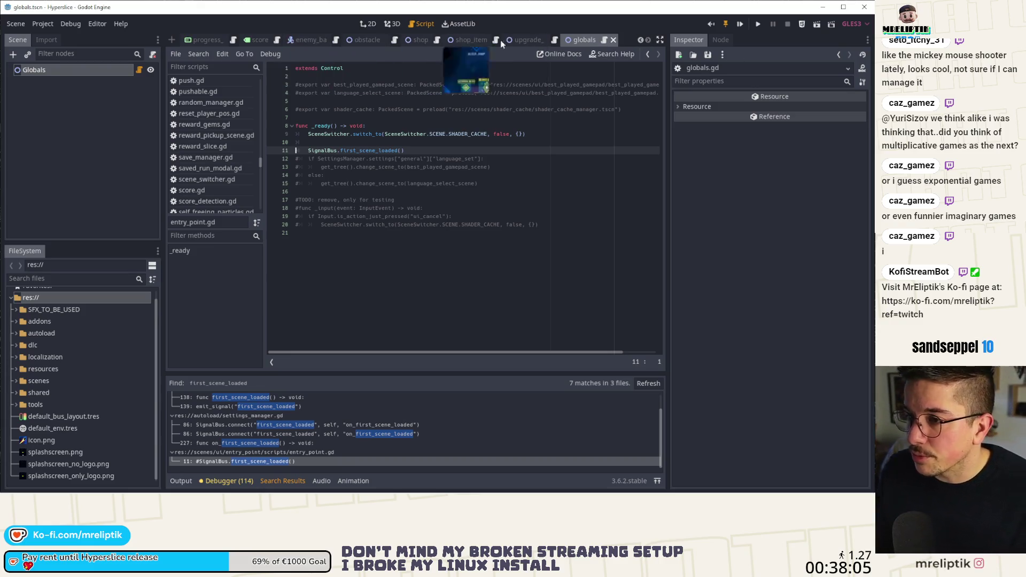
pyautogui.scroll(-3, 199, 181)
pyautogui.scroll(1, 198, 181)
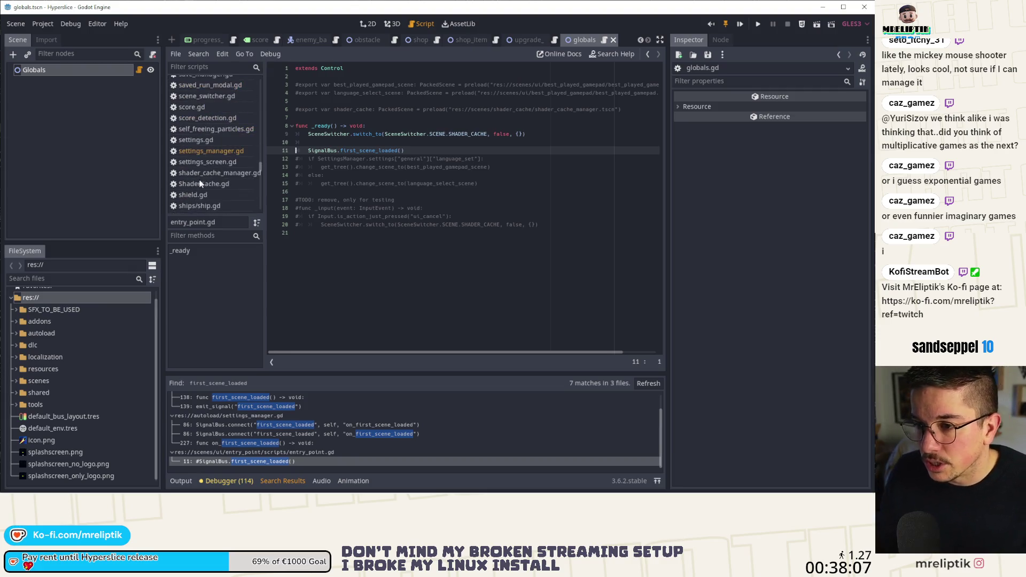
pyautogui.click(203, 151)
# Step: Comment out the Steam Deck fullscreen block on lines 228–235
pyautogui.scroll(-7, 390, 249)
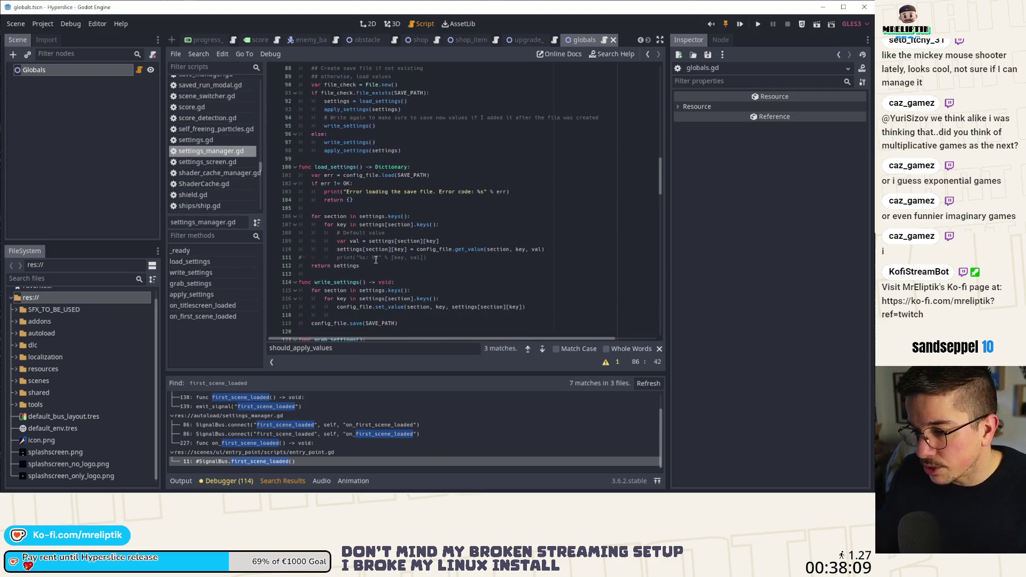
pyautogui.moveTo(662, 166); pyautogui.dragTo(661, 288)
pyautogui.scroll(-3, 366, 209)
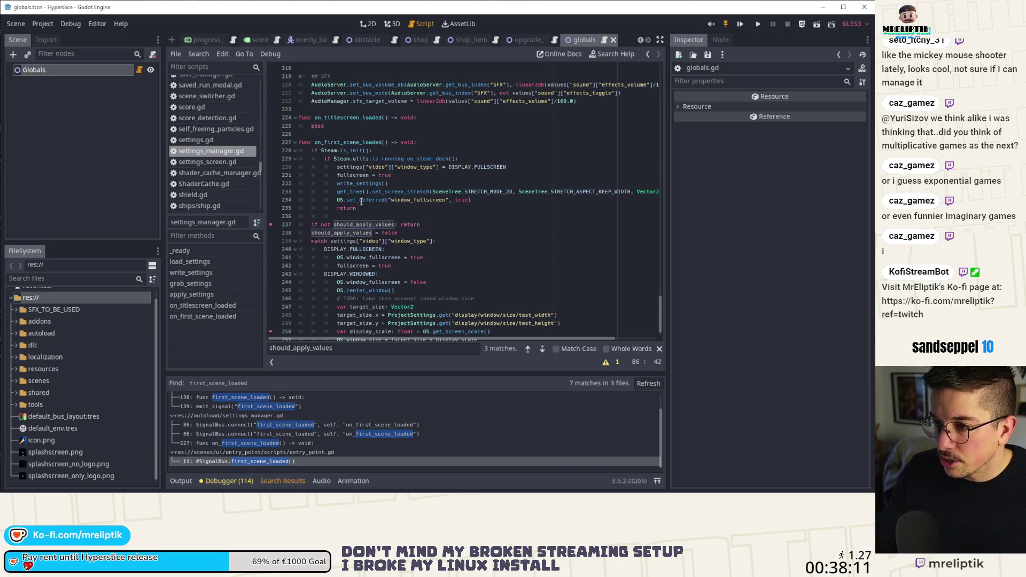
pyautogui.click(357, 200)
pyautogui.moveTo(365, 209)
pyautogui.mouseDown()
pyautogui.moveTo(258, 165)
pyautogui.moveTo(256, 152)
pyautogui.mouseUp()
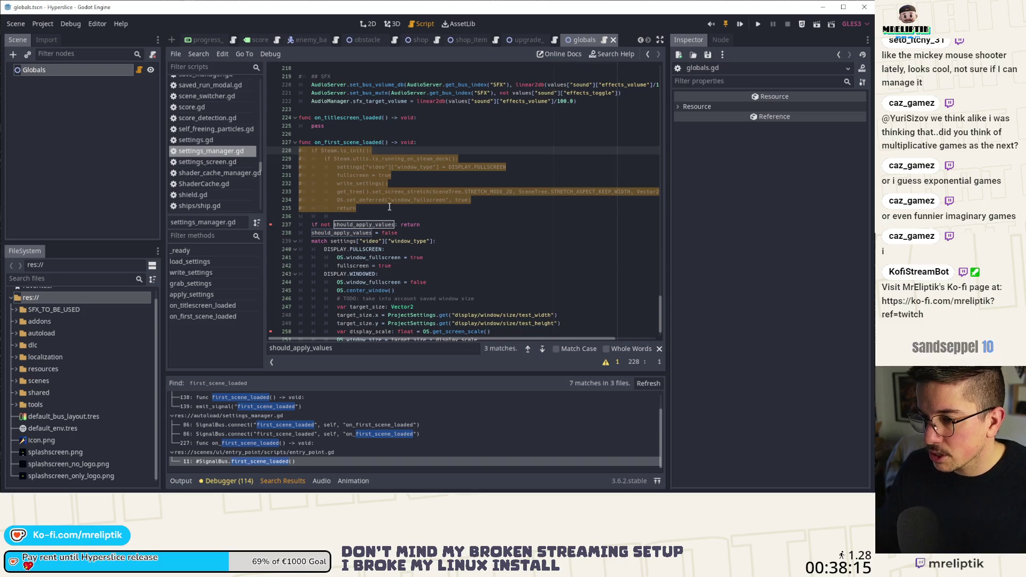
pyautogui.hotkey('ctrl', 'k')
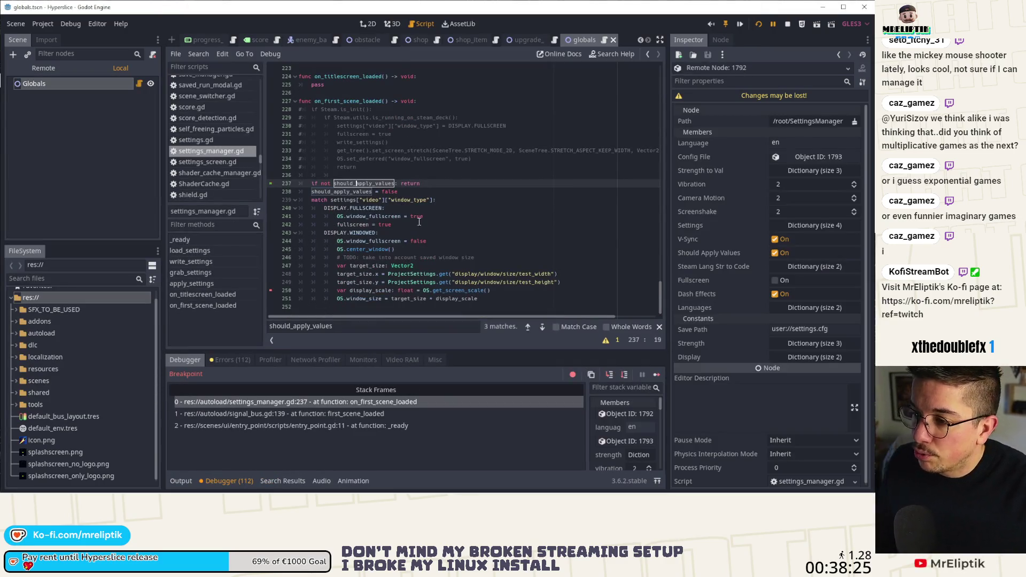
# Step: Step through the windowed branch to line 251, checking target_size (1280, 720) and display_scale 1
pyautogui.click(609, 374)
pyautogui.click(610, 374)
pyautogui.click(610, 374)
pyautogui.click(610, 374)
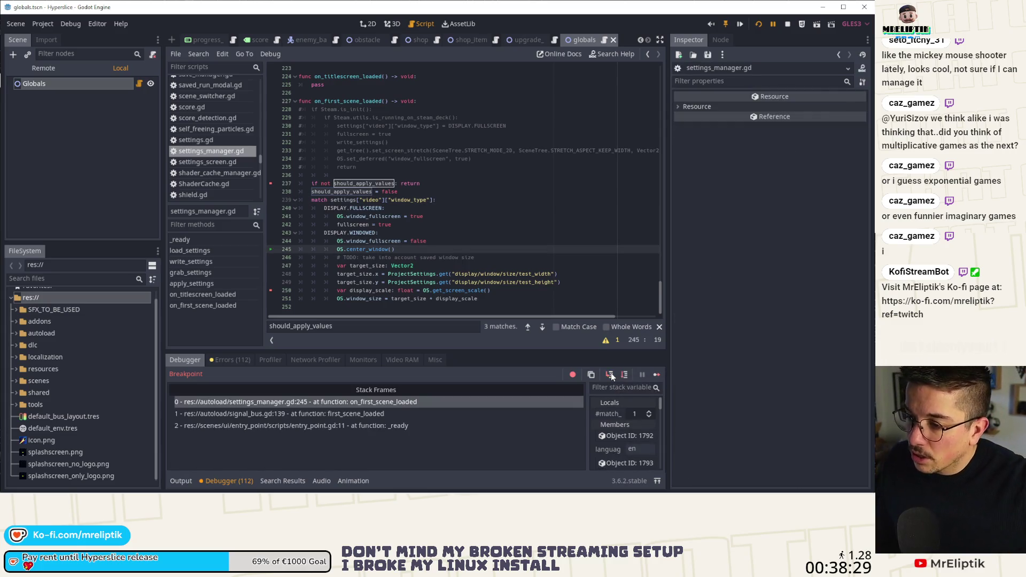
pyautogui.click(610, 374)
pyautogui.click(610, 374)
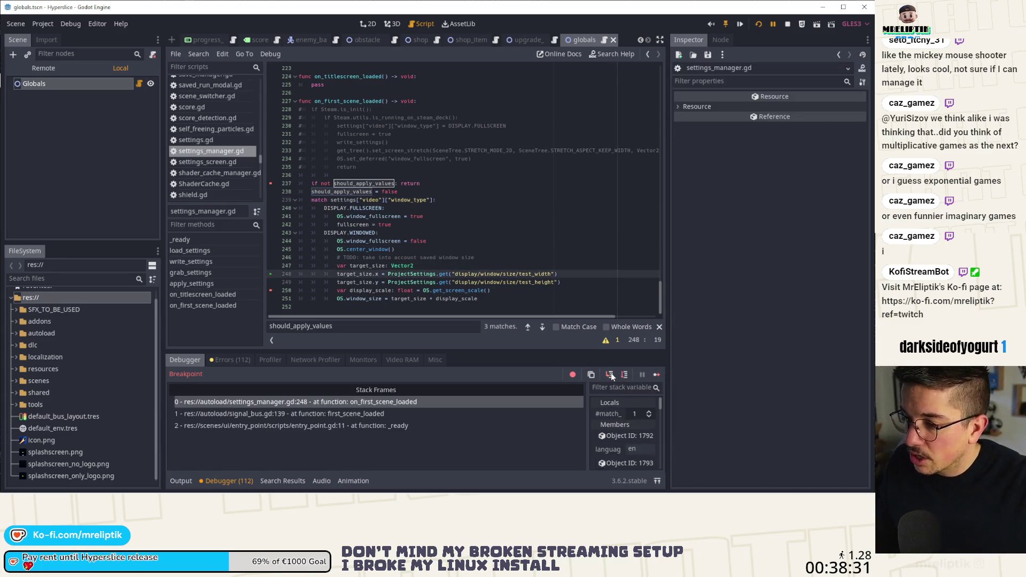
pyautogui.click(611, 374)
pyautogui.click(610, 374)
pyautogui.moveTo(364, 276)
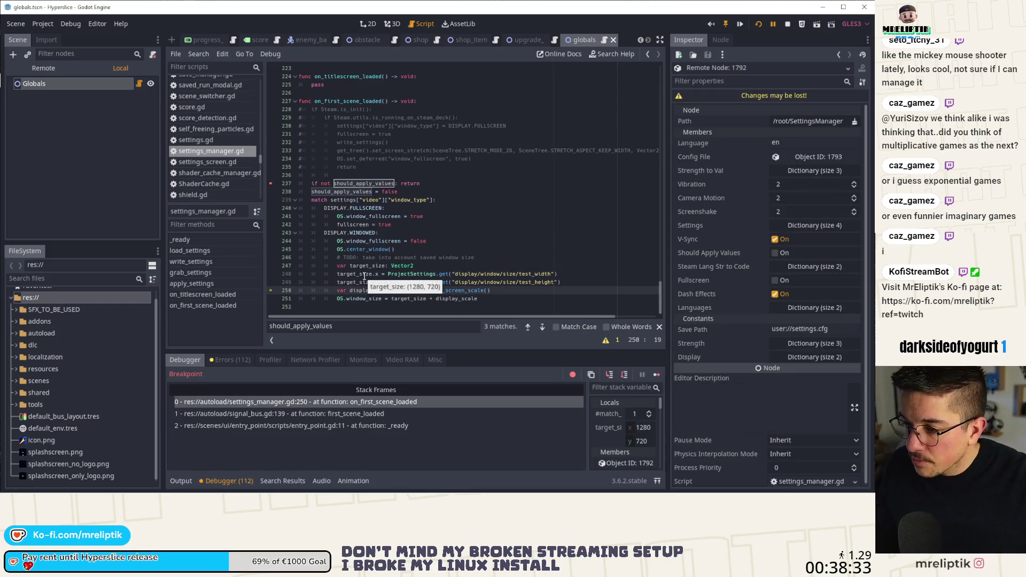
pyautogui.click(611, 374)
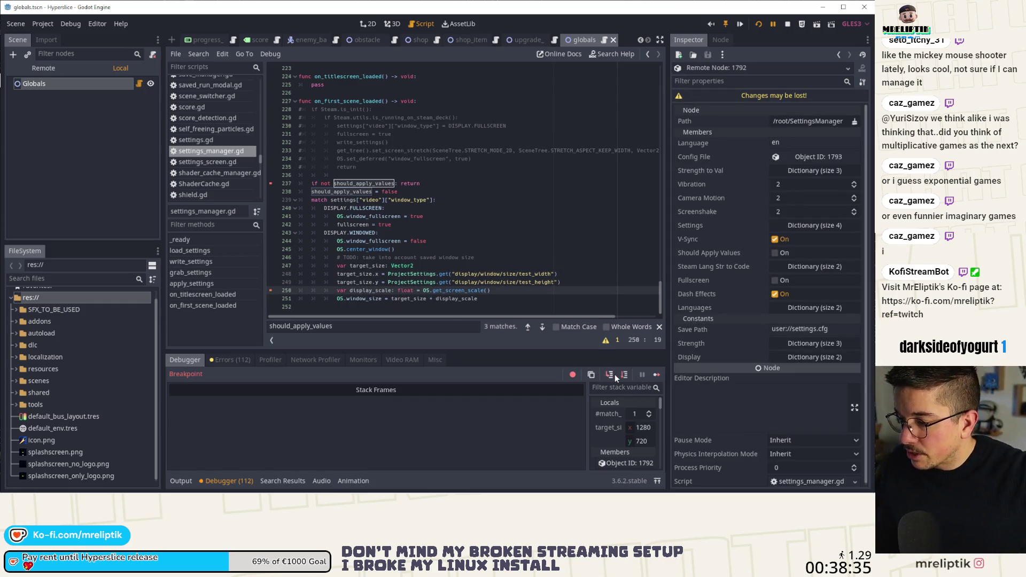
pyautogui.moveTo(378, 292)
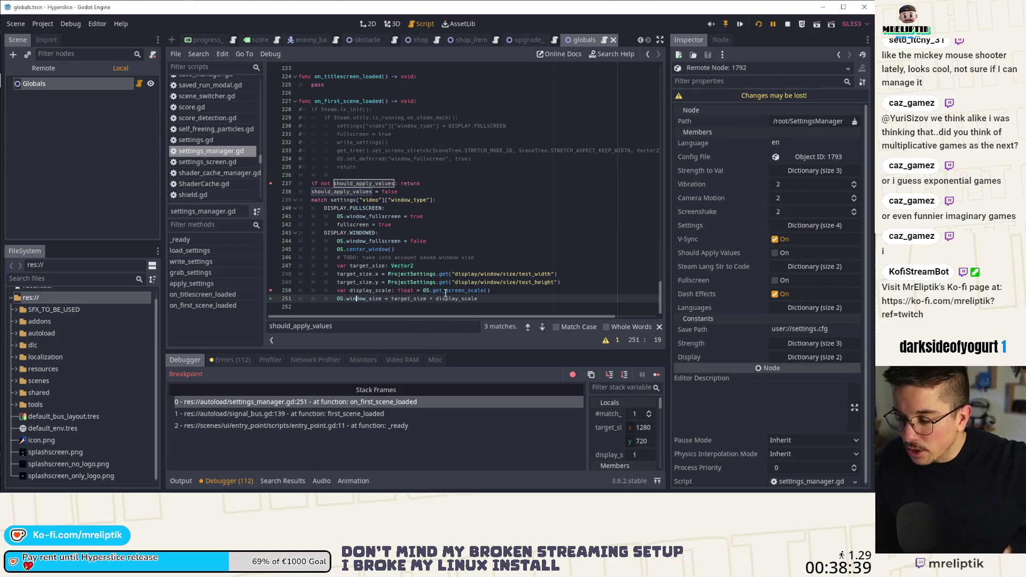
# Step: Minimize Godot and open Windows Display settings from the desktop context menu
pyautogui.click(823, 7)
pyautogui.rightClick(686, 64)
pyautogui.click(700, 260)
pyautogui.scroll(-5, 347, 300)
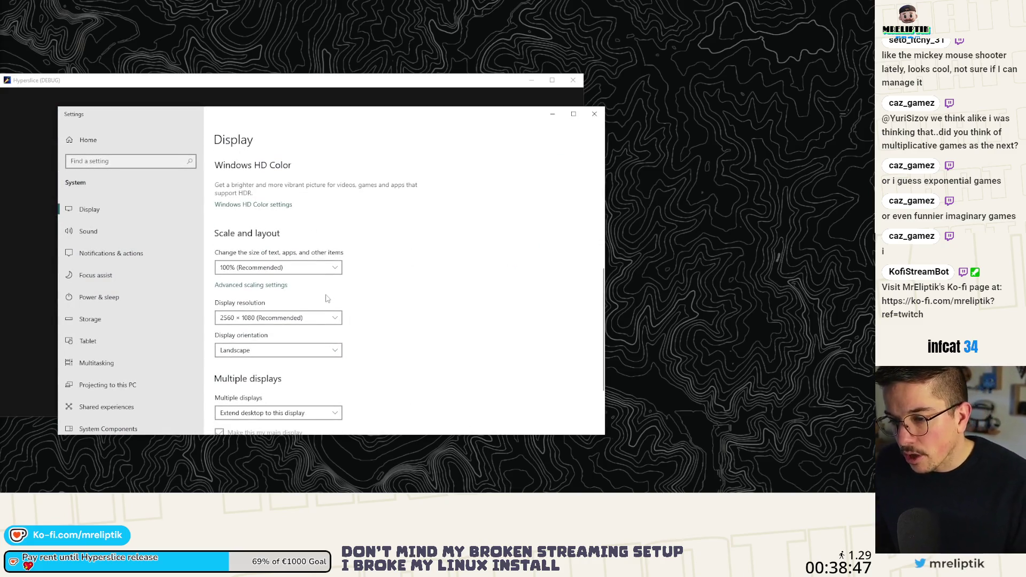
# Step: Confirm 100% scale at 2560 × 1080 resolution, then close the Display settings window
pyautogui.scroll(3, 366, 276)
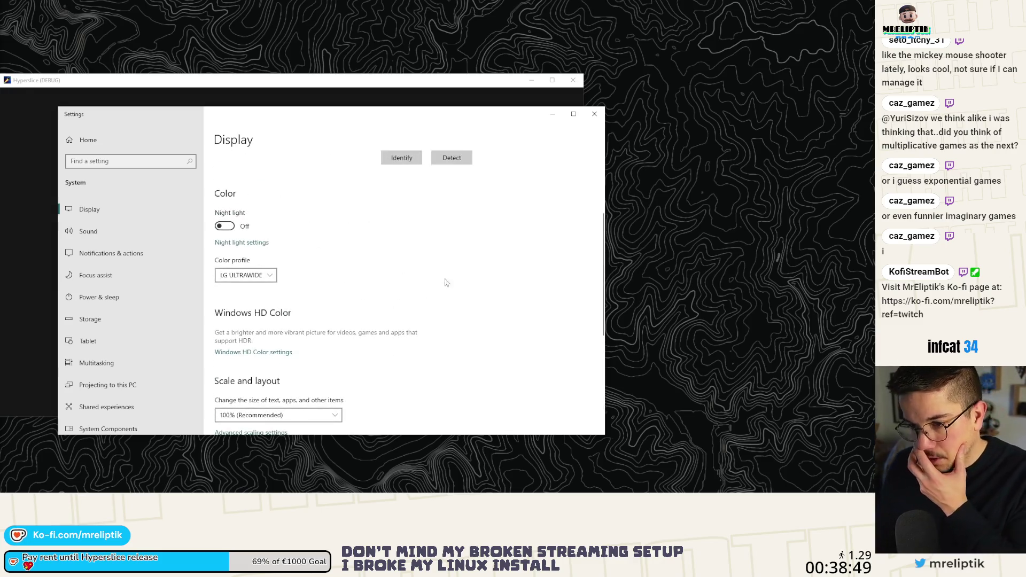
pyautogui.click(594, 114)
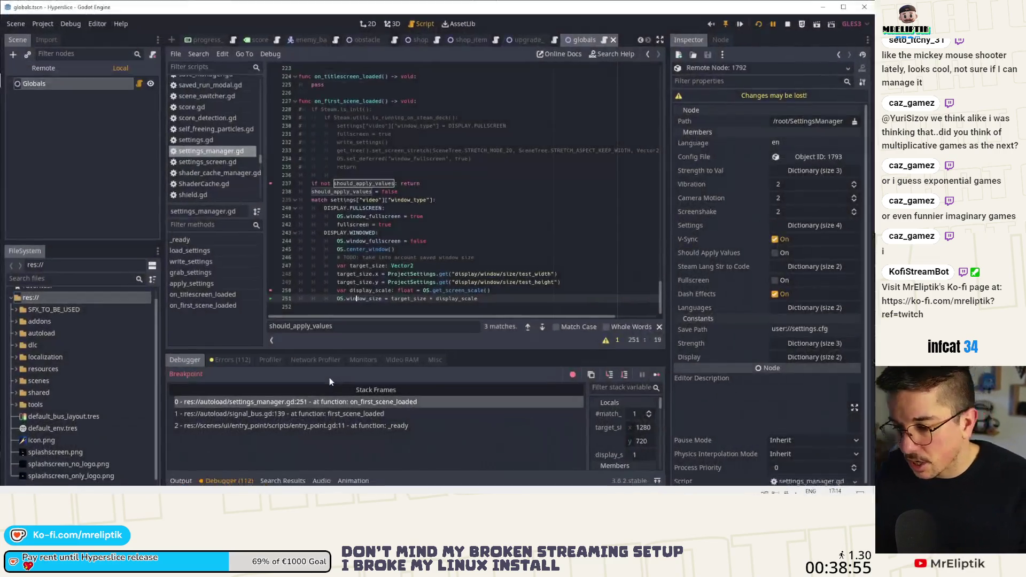
# Step: Resume execution past the breakpoint and move the game window out of the corner
pyautogui.click(657, 374)
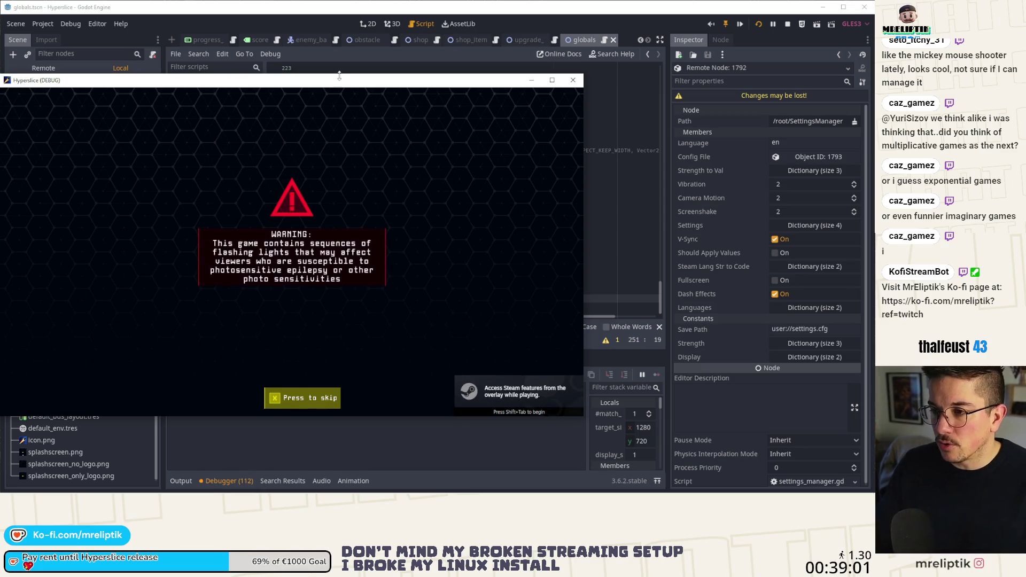
pyautogui.moveTo(333, 84)
pyautogui.mouseDown()
pyautogui.moveTo(459, 60)
pyautogui.moveTo(443, 65)
pyautogui.mouseUp()
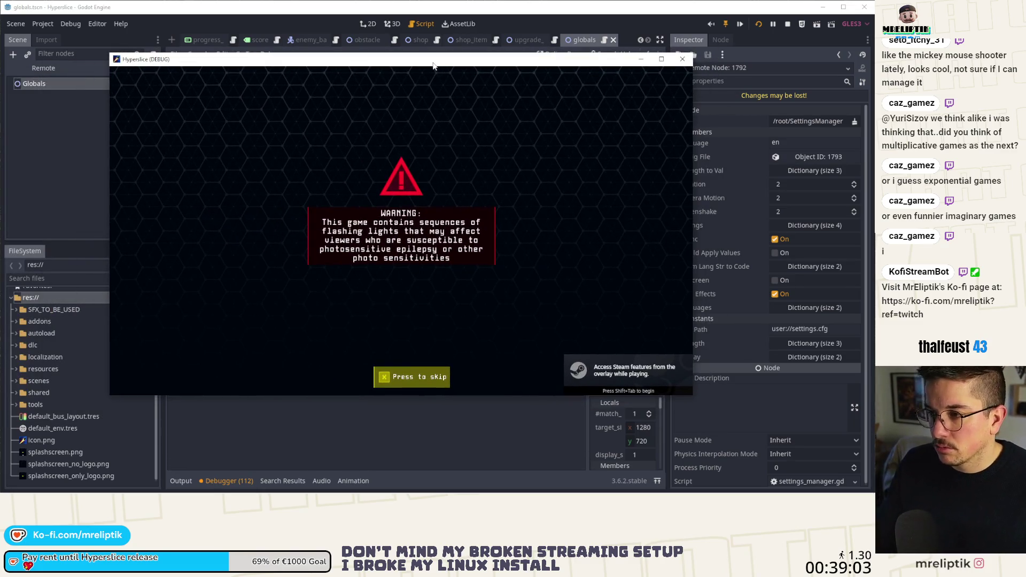
pyautogui.rightClick(434, 64)
pyautogui.click(289, 138)
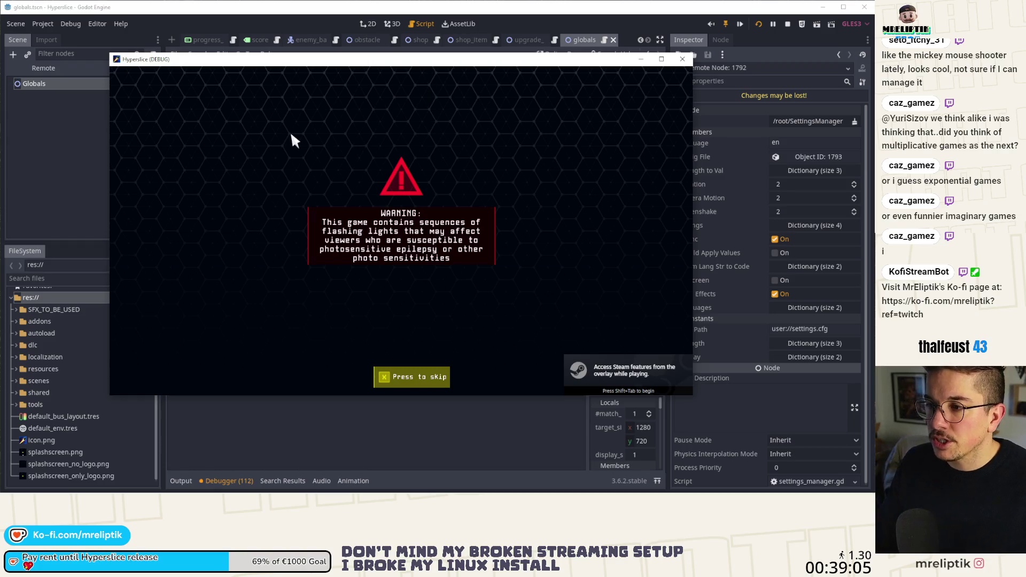
# Step: Take a screen snip of the whole game window, then close the preview
pyautogui.press('super+shift+s')
pyautogui.moveTo(109, 52)
pyautogui.mouseDown()
pyautogui.moveTo(262, 321)
pyautogui.moveTo(692, 393)
pyautogui.mouseUp()
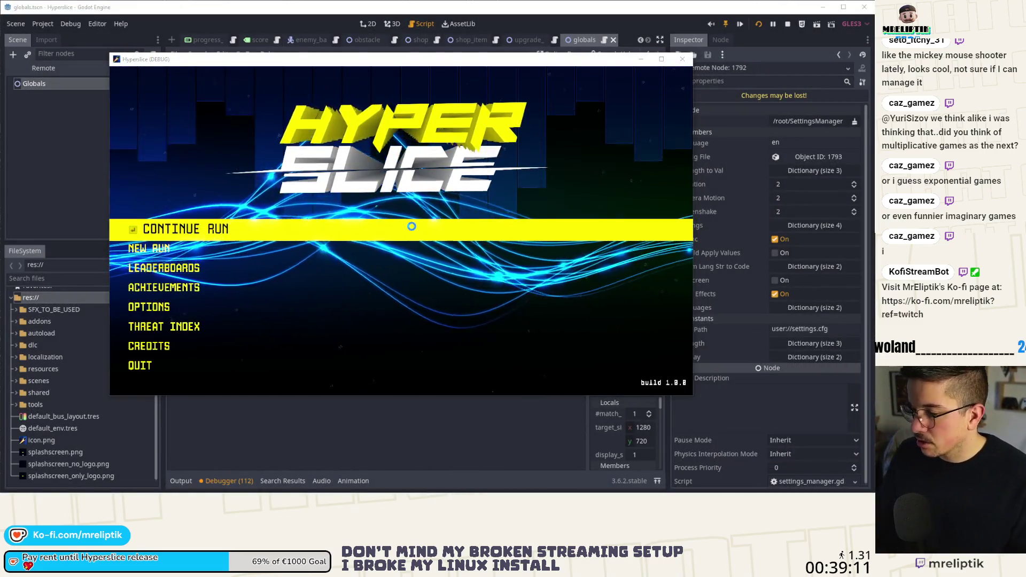
pyautogui.hotkey('alt', 'F4')
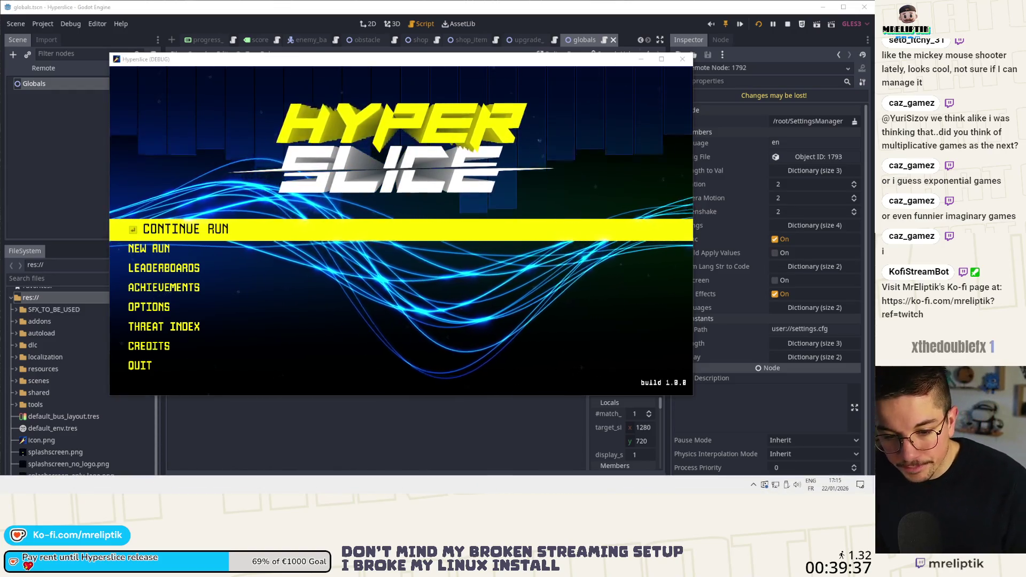
pyautogui.click(259, 491)
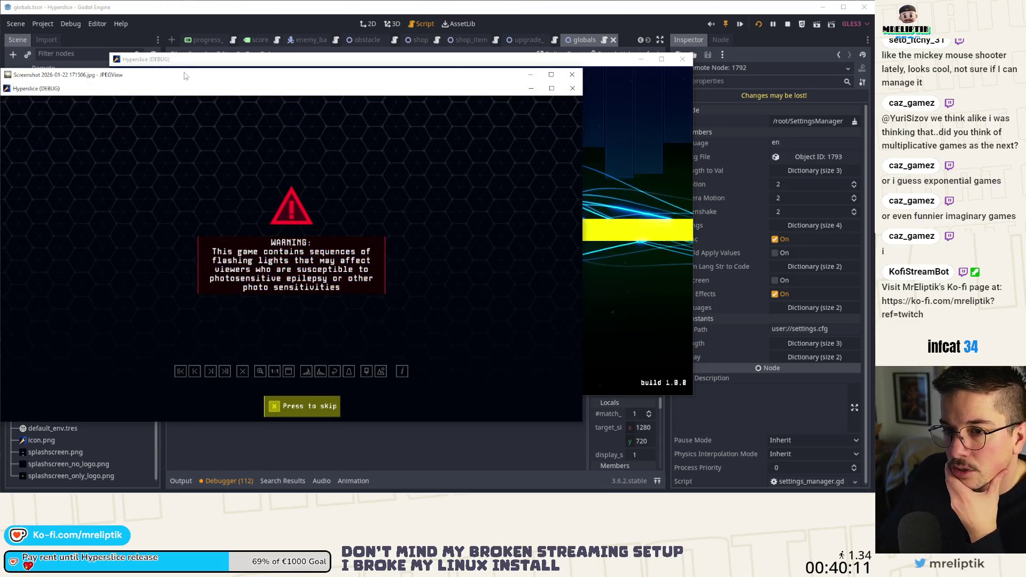
pyautogui.press('Escape')
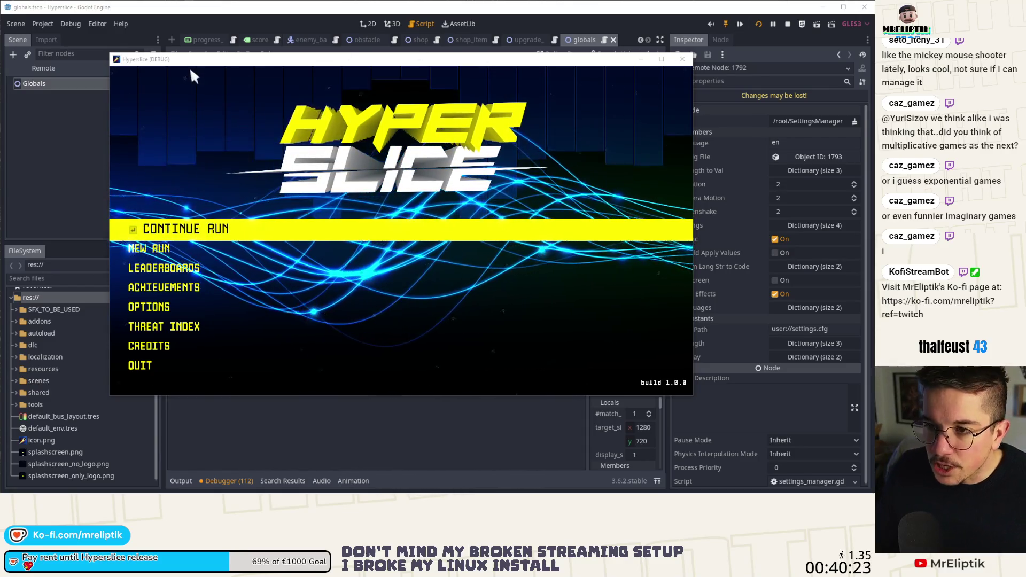
# Step: Stop the running game, inspect globals.gd's _ready function, then return to settings_manager.gd
pyautogui.click(682, 59)
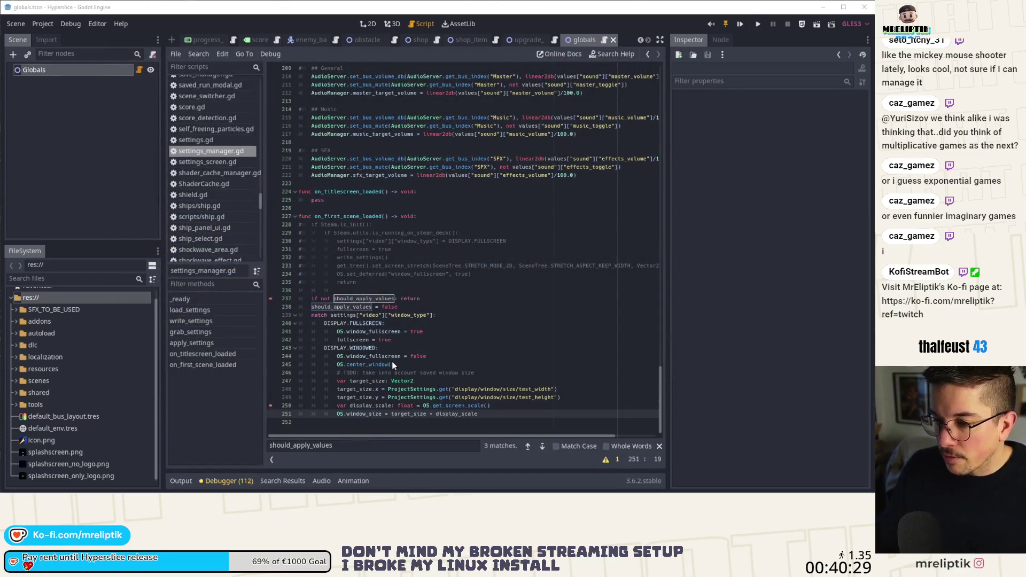
pyautogui.click(470, 324)
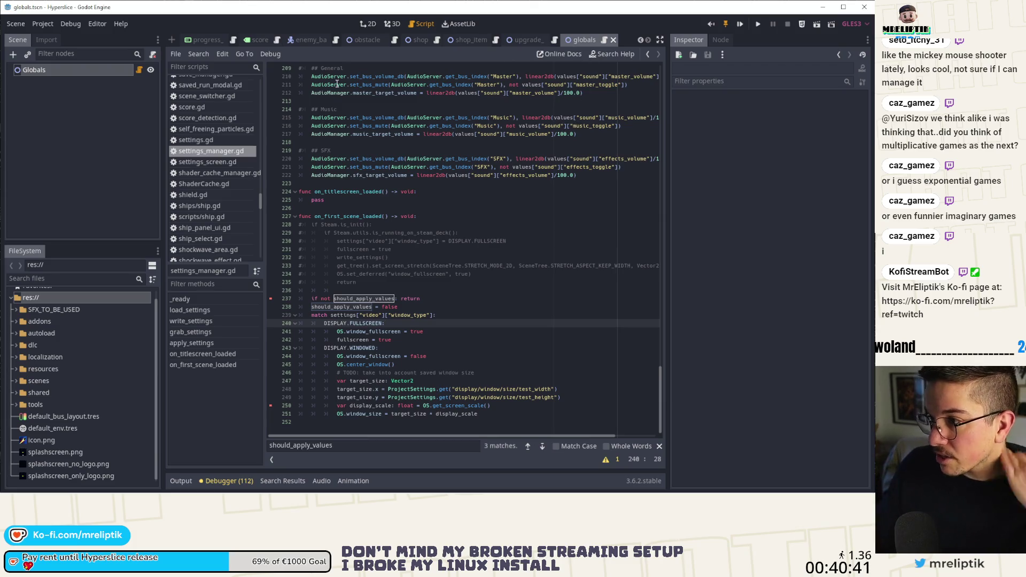
pyautogui.click(139, 69)
pyautogui.scroll(-10, 385, 260)
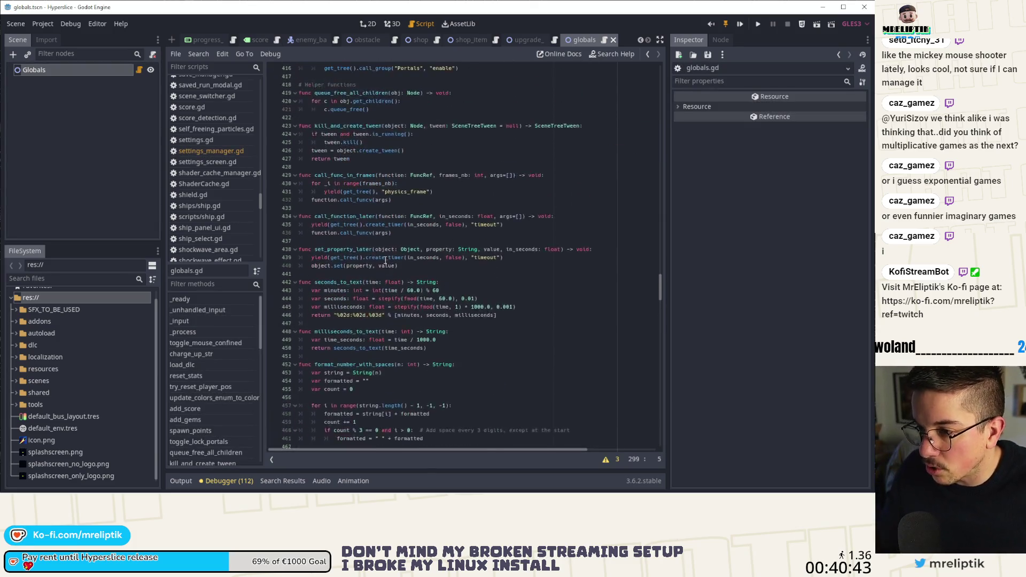
pyautogui.scroll(20, 385, 260)
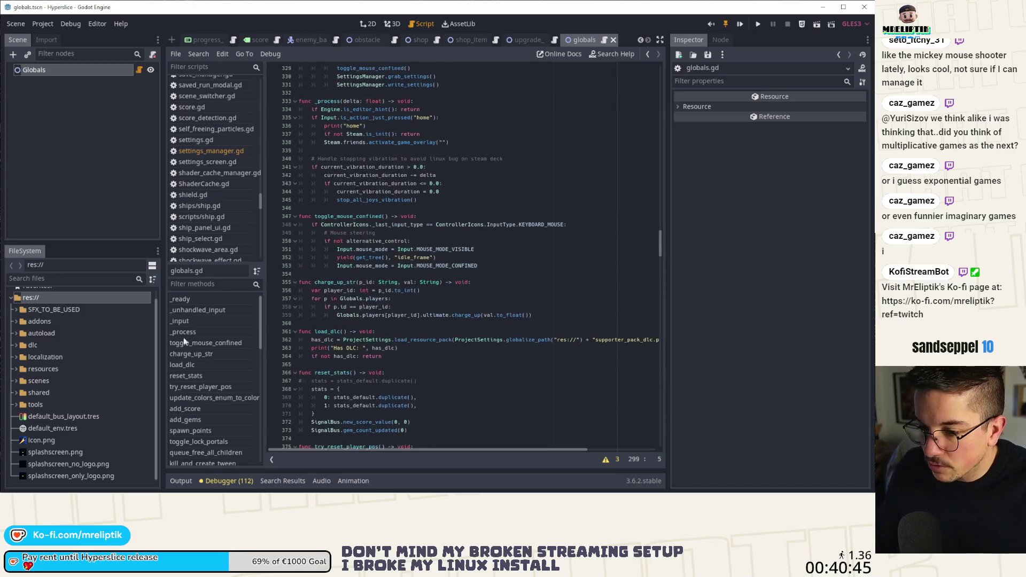
pyautogui.click(187, 299)
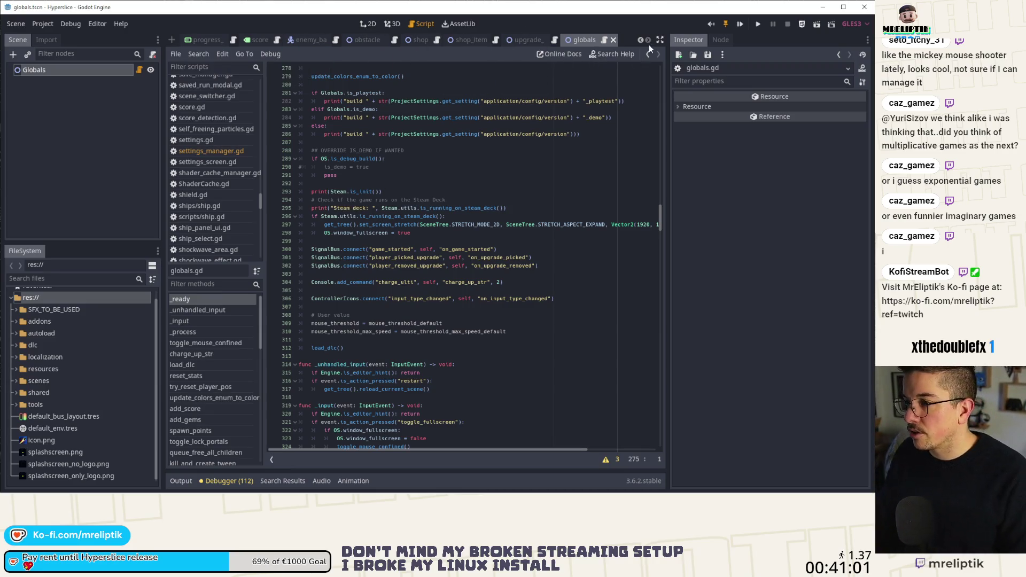
pyautogui.click(196, 151)
# Step: Replace display_scale with a fixed 1.5 on line 251 and run the game again
pyautogui.click(456, 405)
pyautogui.click(462, 415)
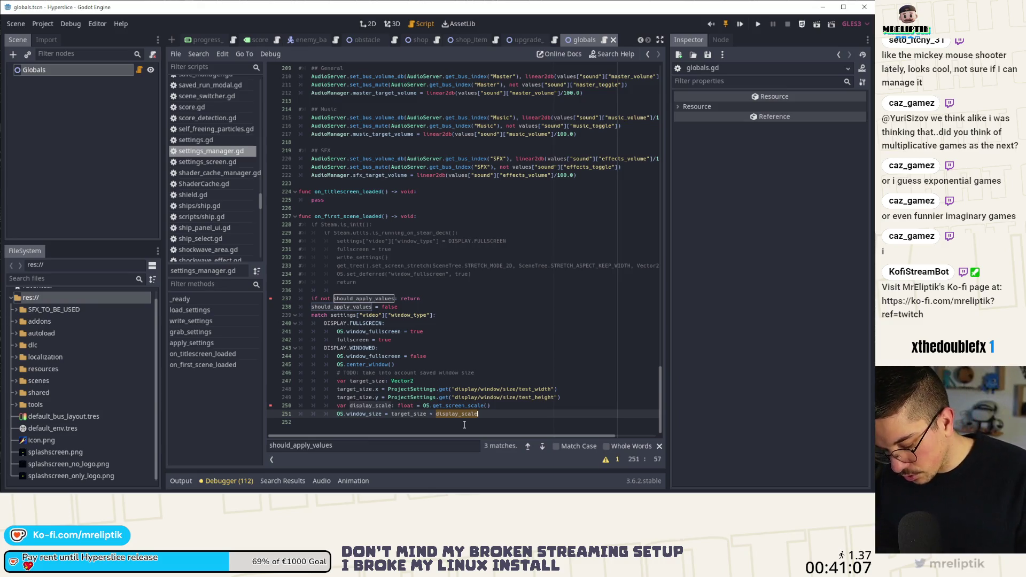
pyautogui.hotkey('ctrl', 'BackSpace')
pyautogui.write('1.5')
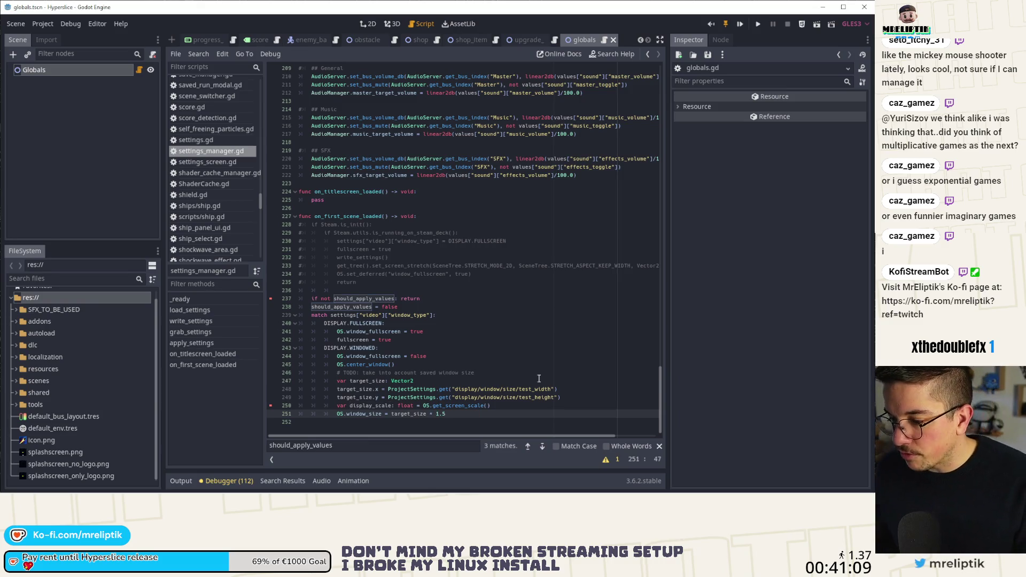
pyautogui.click(755, 24)
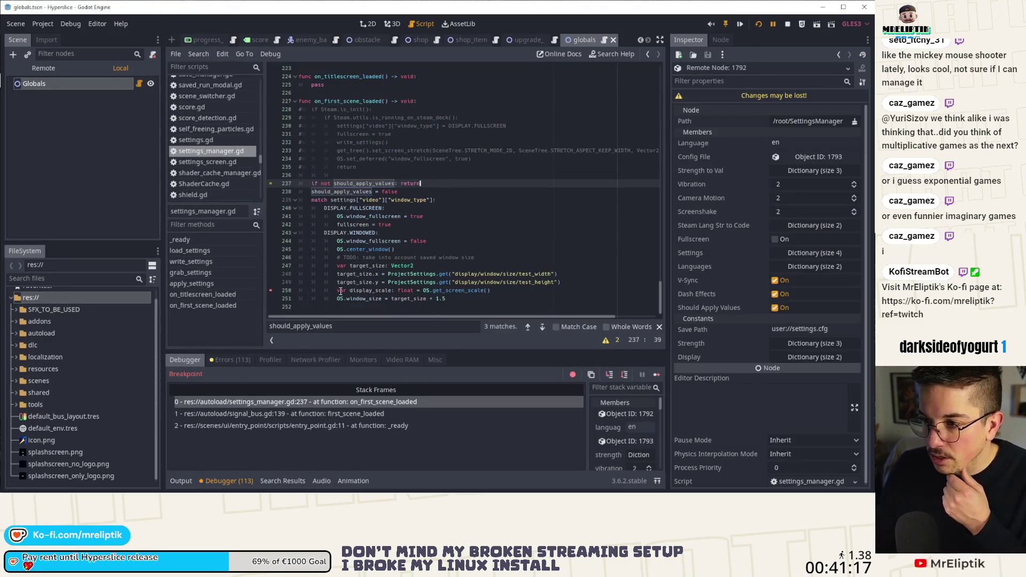
# Step: Resume the paused debug run twice, move the game window up, then close the game
pyautogui.click(657, 374)
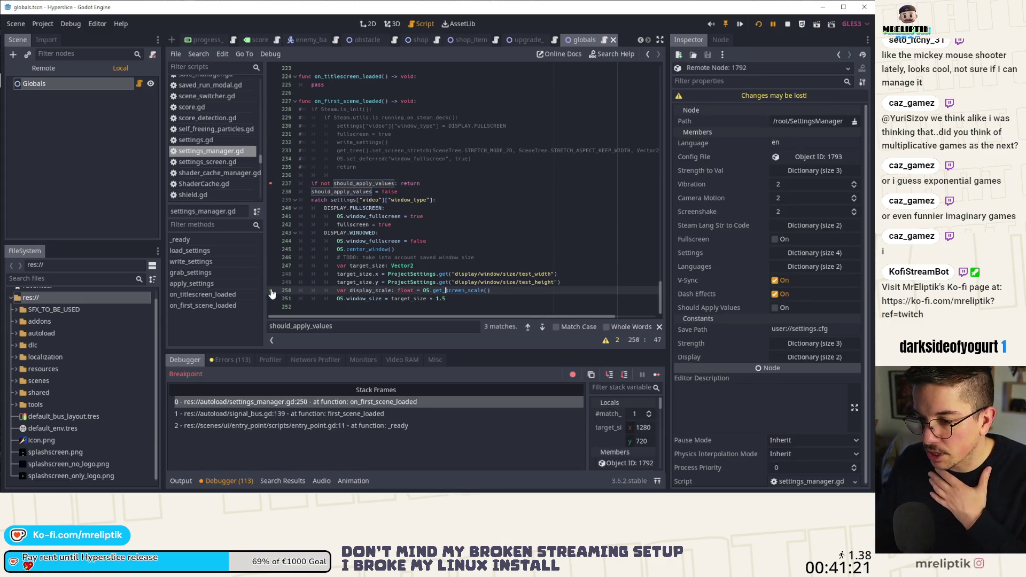
pyautogui.click(656, 375)
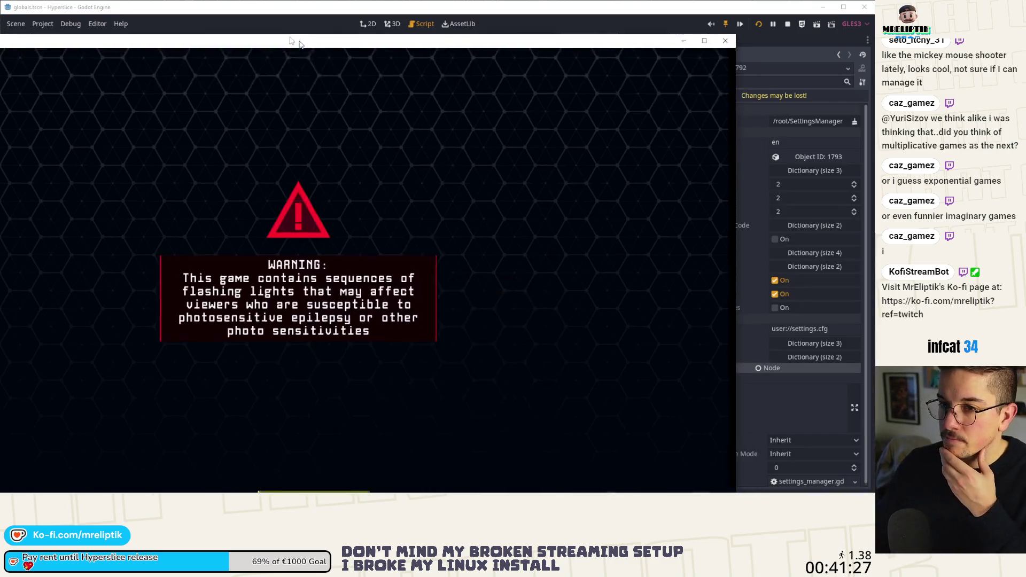
pyautogui.moveTo(304, 48); pyautogui.dragTo(300, 26)
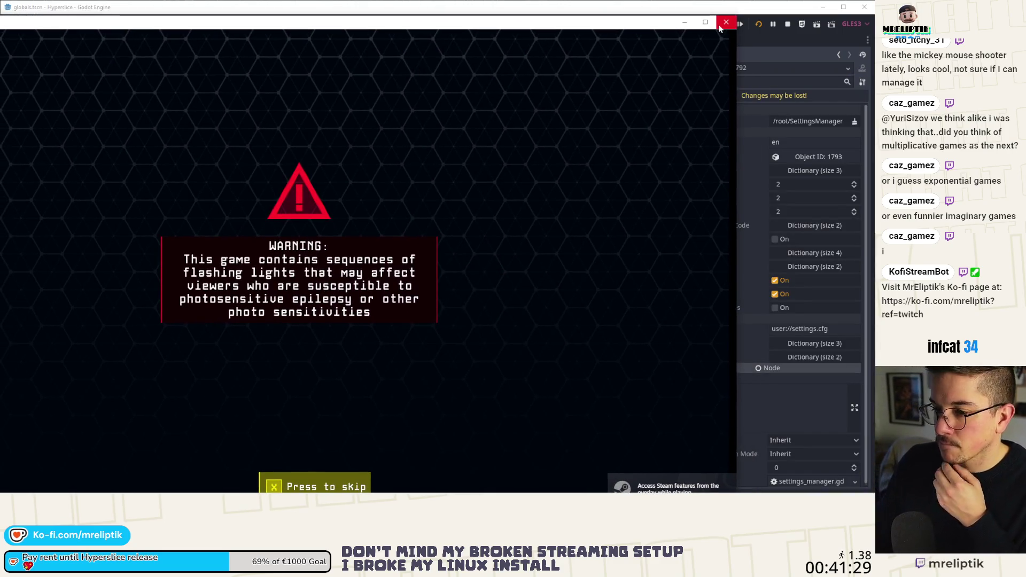
pyautogui.click(726, 23)
# Step: Put the caret on the center_window line in settings_manager.gd
pyautogui.press('Down')
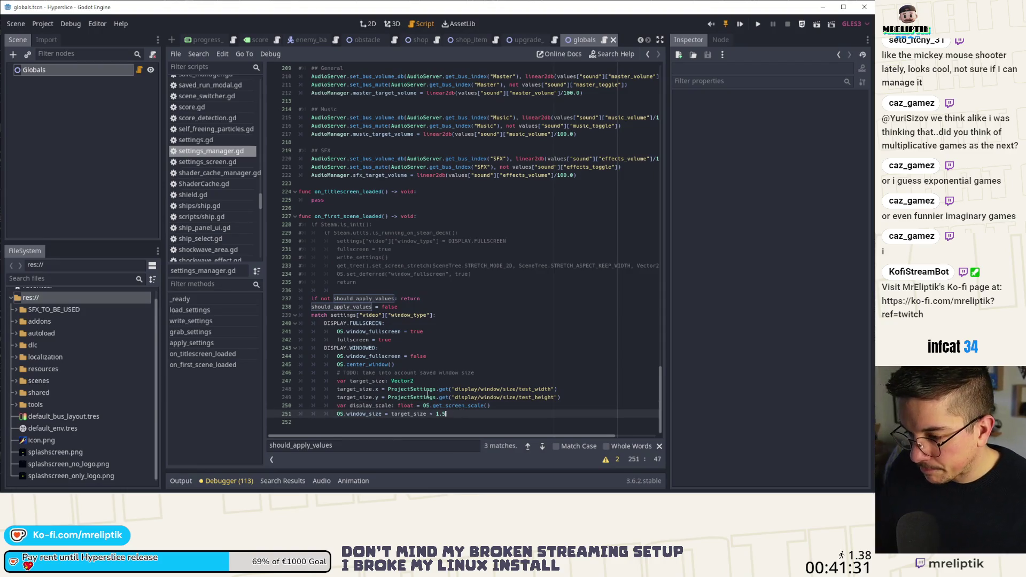
pyautogui.click(386, 365)
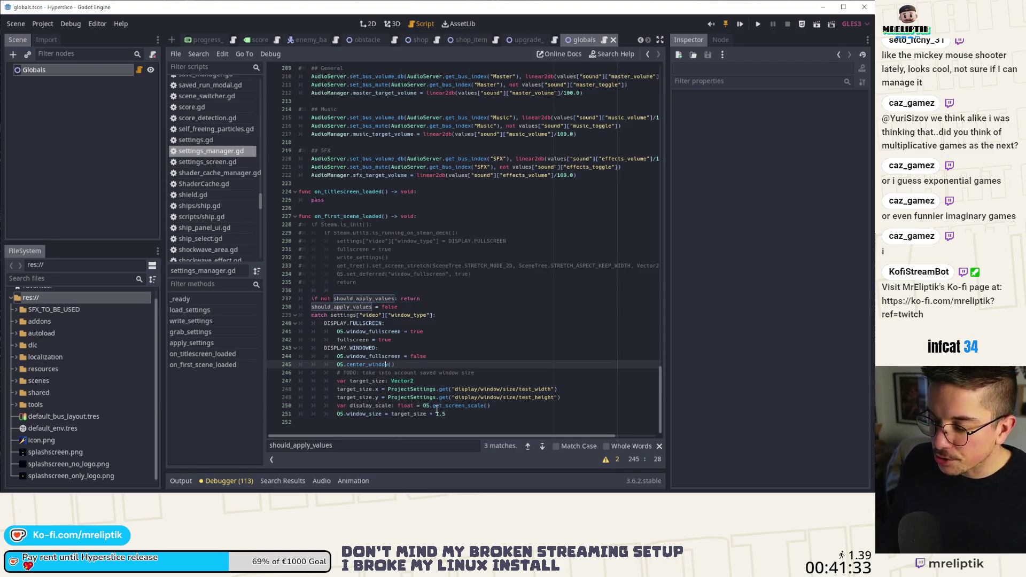
pyautogui.press('Down')
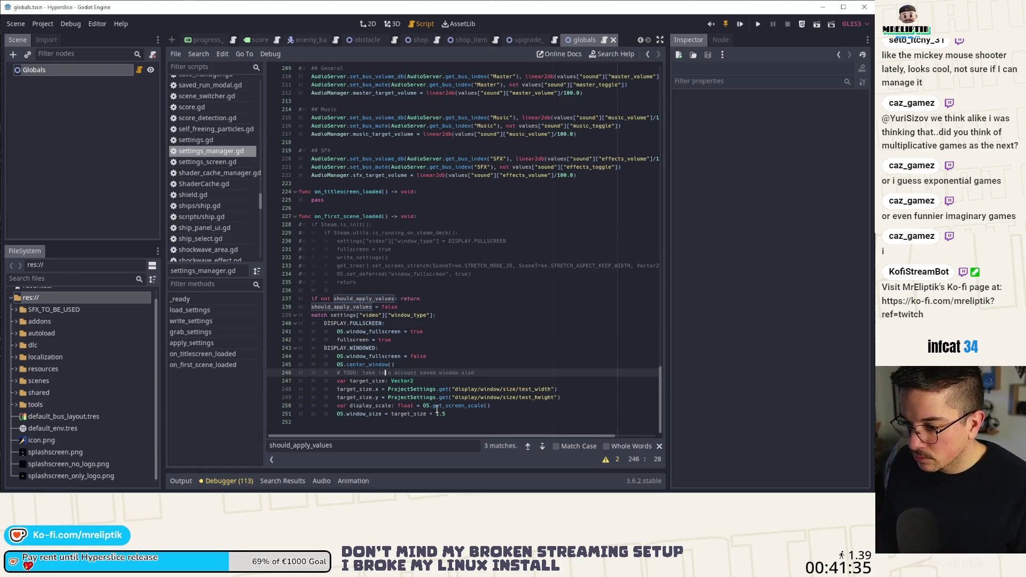
# Step: Move OS.center_window() below the window_size line and the TODO comment upward, then save
pyautogui.hotkey('alt', 'Down')
pyautogui.hotkey('alt', 'Down')
pyautogui.hotkey('alt', 'Down')
pyautogui.hotkey('alt', 'Down')
pyautogui.hotkey('alt', 'Down')
pyautogui.press('Up')
pyautogui.press('Up')
pyautogui.press('Up')
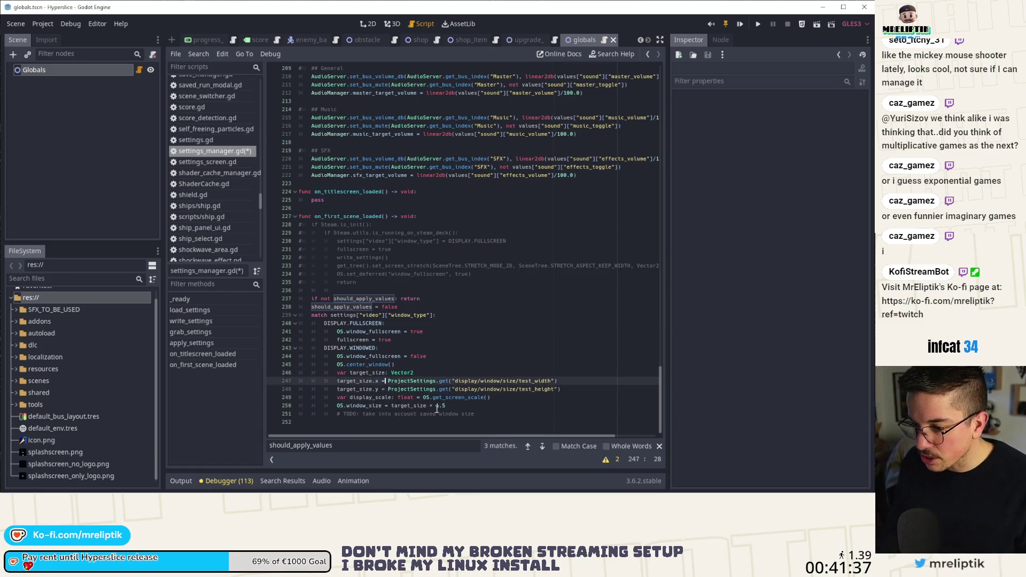
pyautogui.hotkey('alt', 'Down')
pyautogui.hotkey('alt', 'Down')
pyautogui.hotkey('alt', 'Down')
pyautogui.hotkey('alt', 'Down')
pyautogui.hotkey('alt', 'Down')
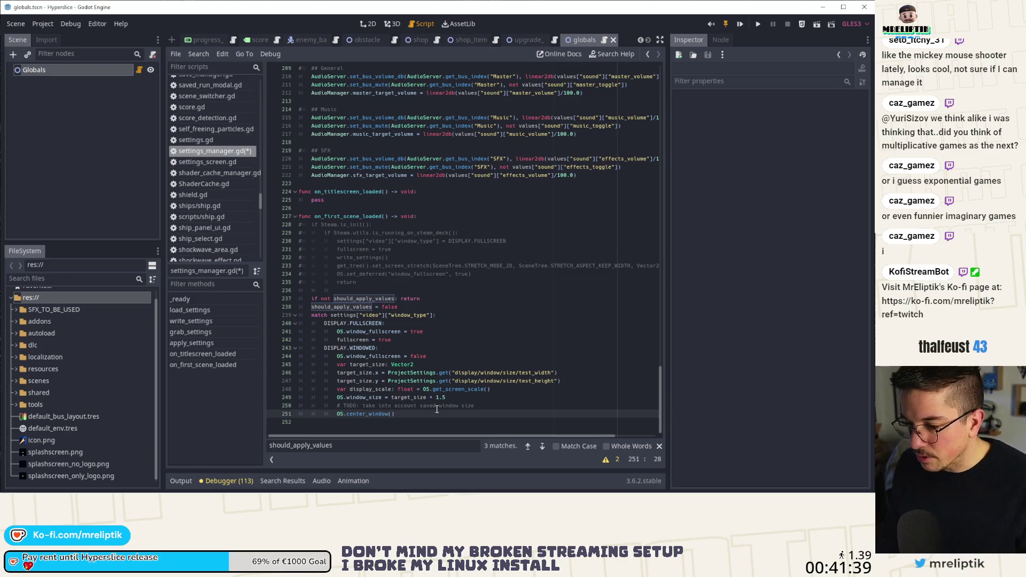
pyautogui.press('Up')
pyautogui.hotkey('alt', 'Up')
pyautogui.hotkey('alt', 'Up')
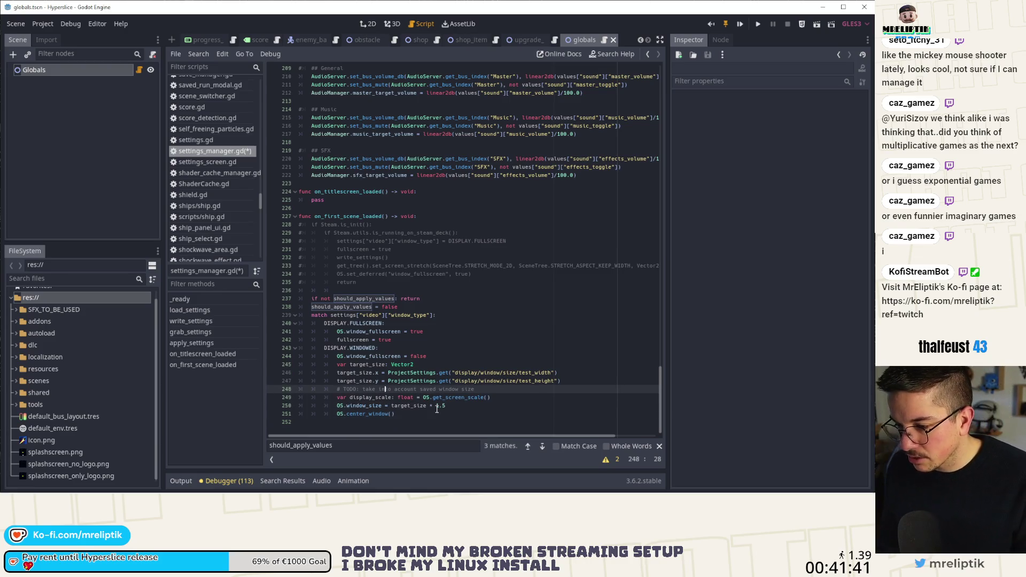
pyautogui.hotkey('ctrl', 's')
# Step: Replace the 1.5 multiplier with display_scale and move the TODO comment to the block's top
pyautogui.click(456, 405)
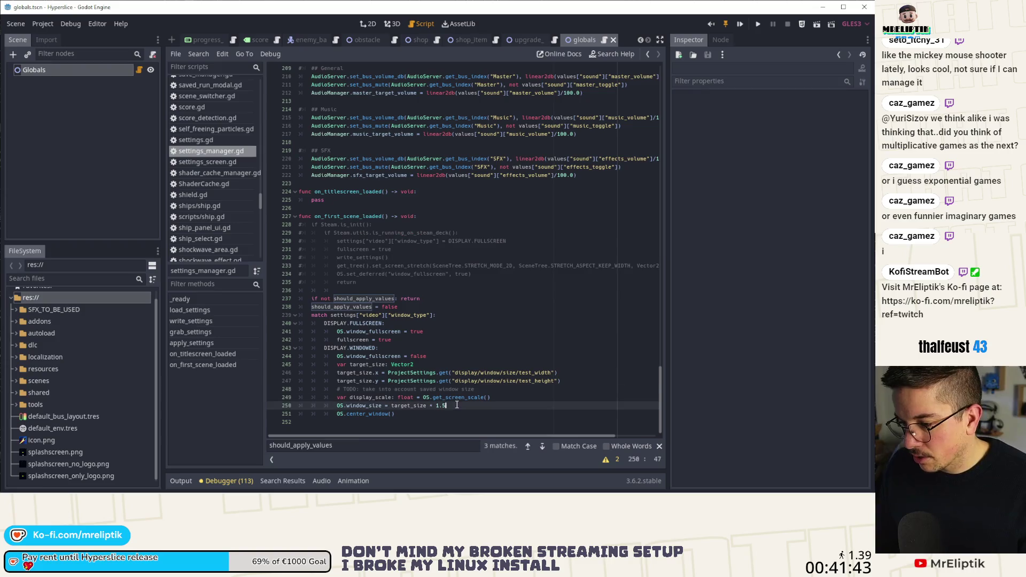
pyautogui.write('display_scale')
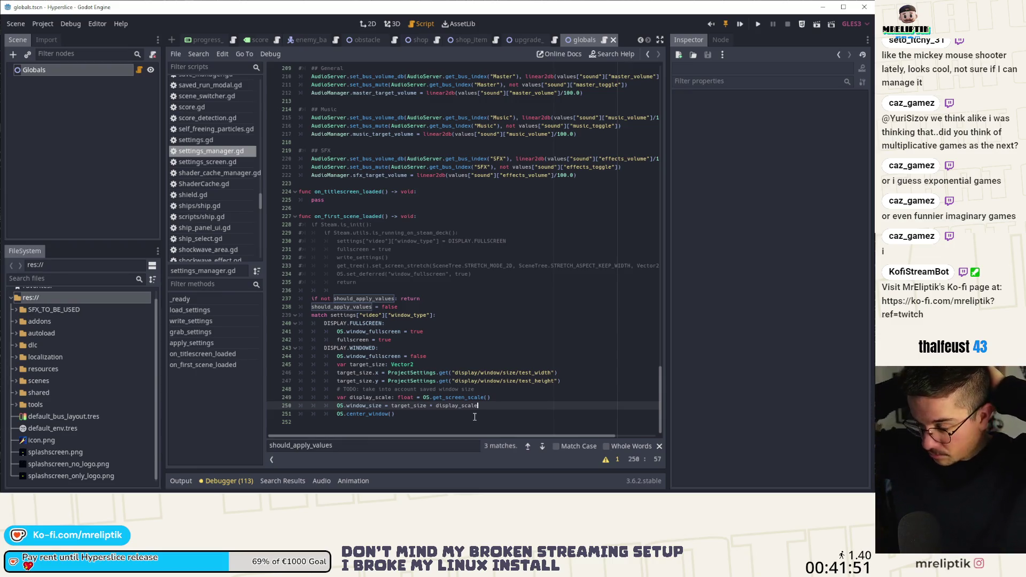
pyautogui.click(481, 391)
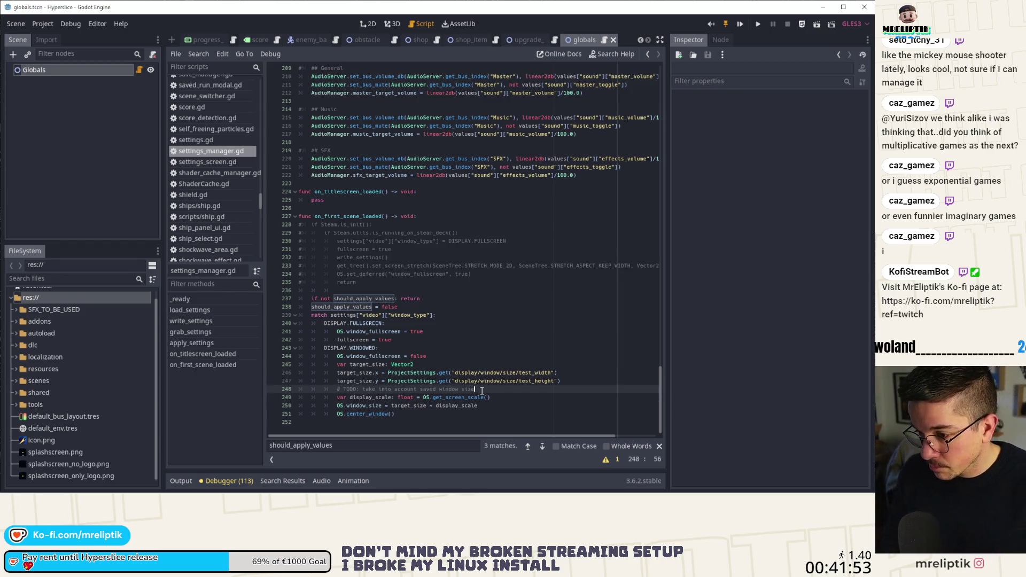
pyautogui.hotkey('alt', 'Up')
pyautogui.hotkey('alt', 'Up')
pyautogui.hotkey('alt', 'Up')
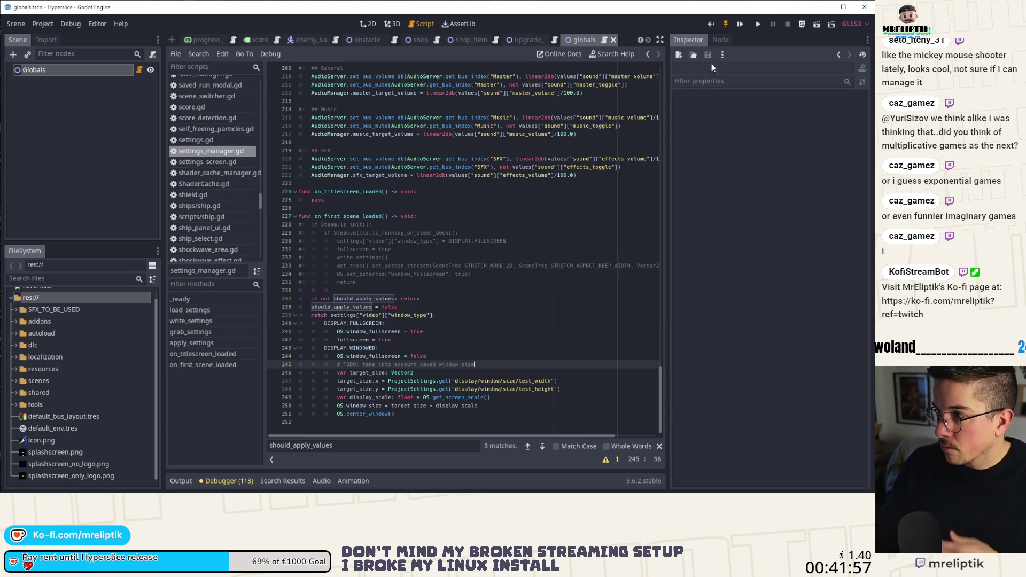
pyautogui.click(759, 25)
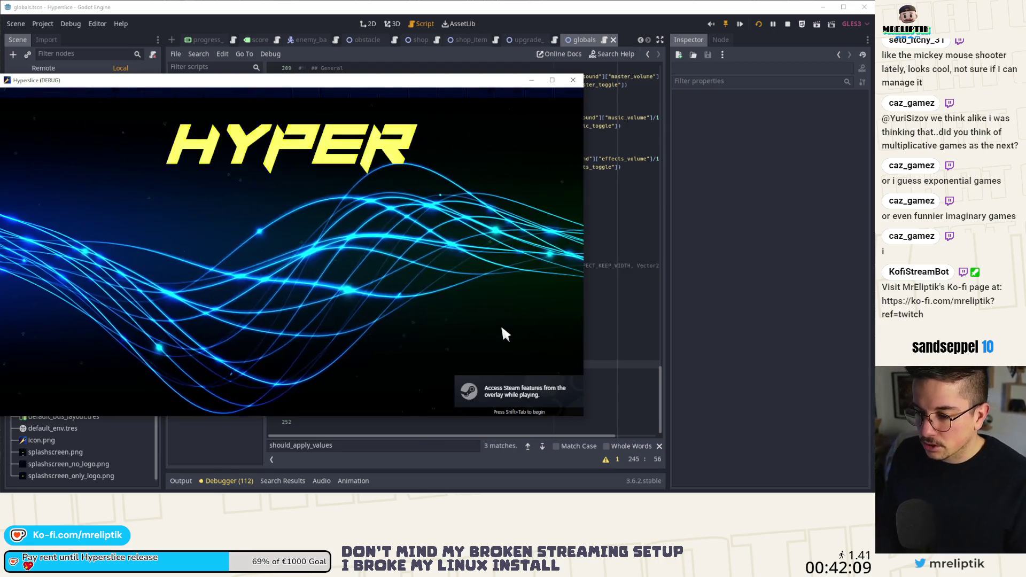
pyautogui.press('Return')
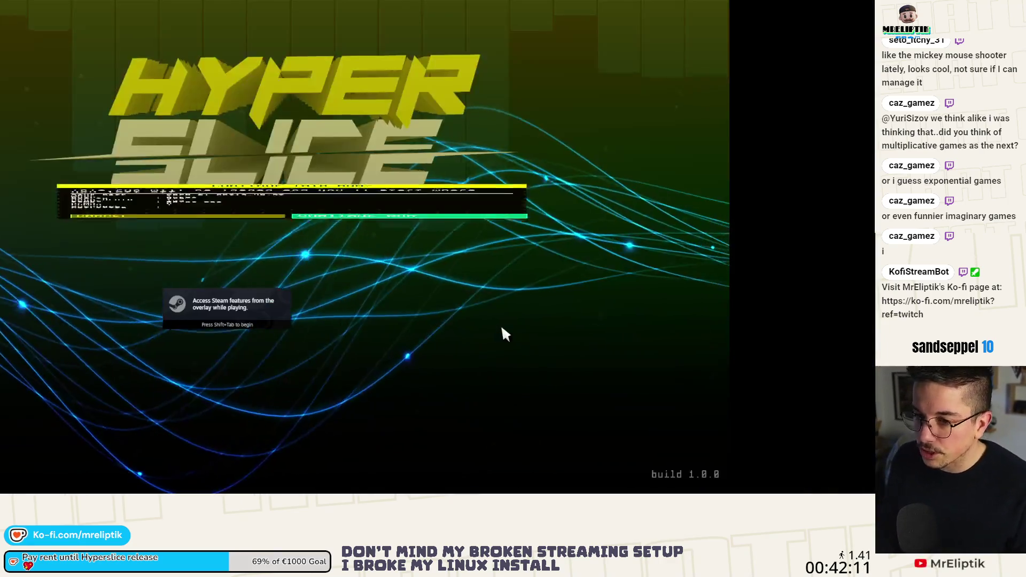
pyautogui.click(213, 366)
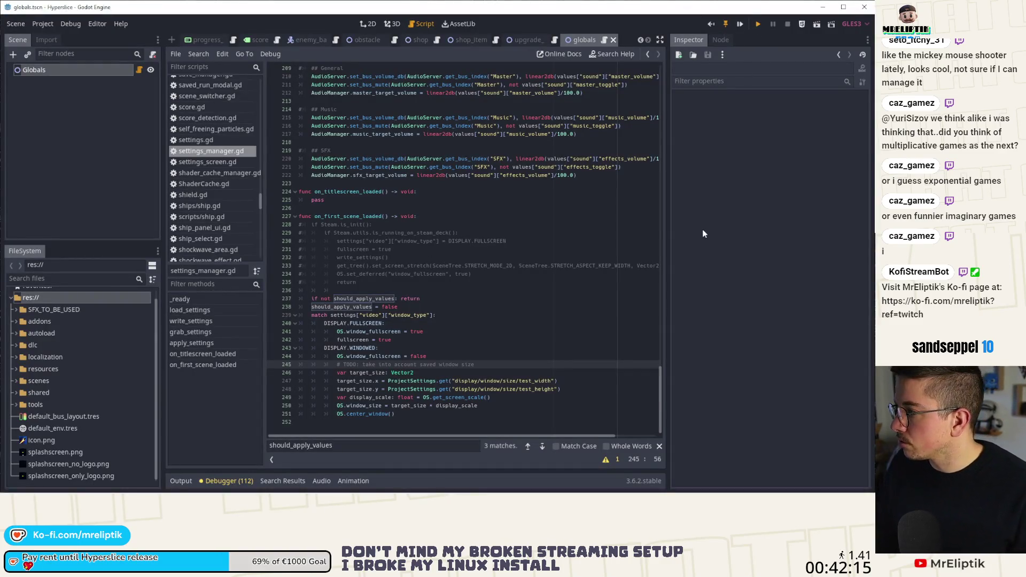
pyautogui.press('F5')
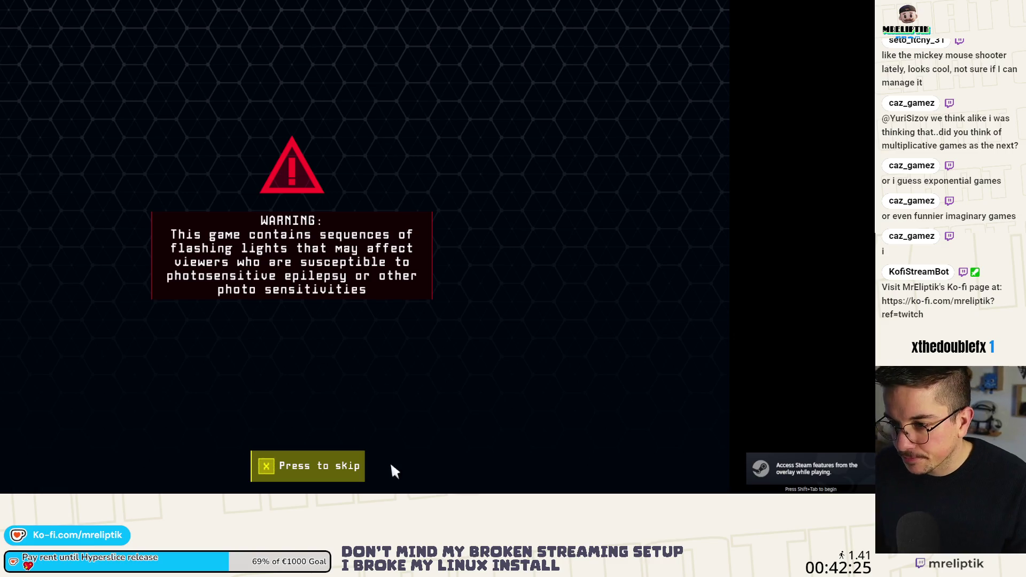
pyautogui.click(317, 465)
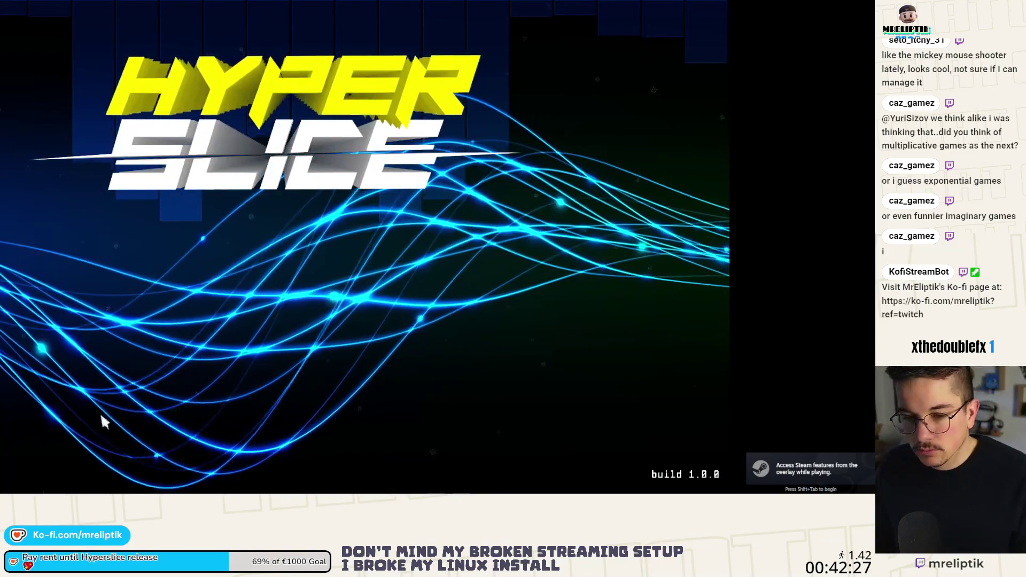
pyautogui.hotkey('alt', 'F4')
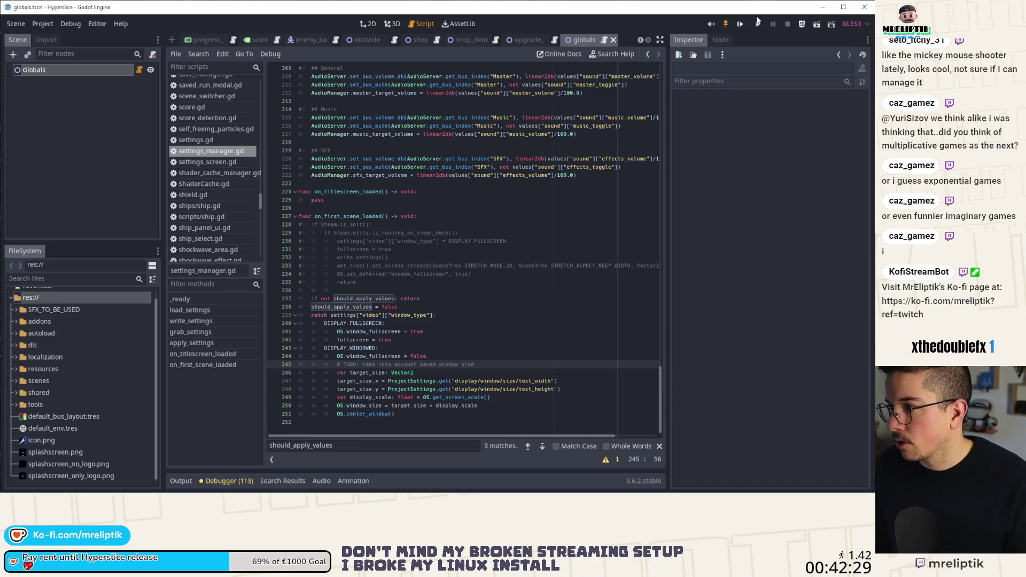
pyautogui.hotkey('ctrl', 'Left')
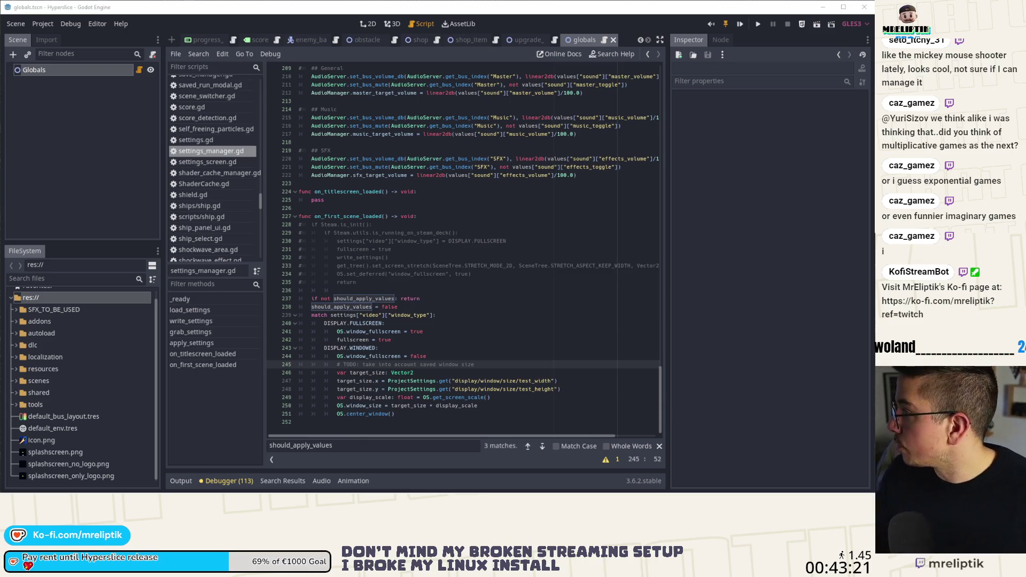
pyautogui.hotkey('alt', 'Tab')
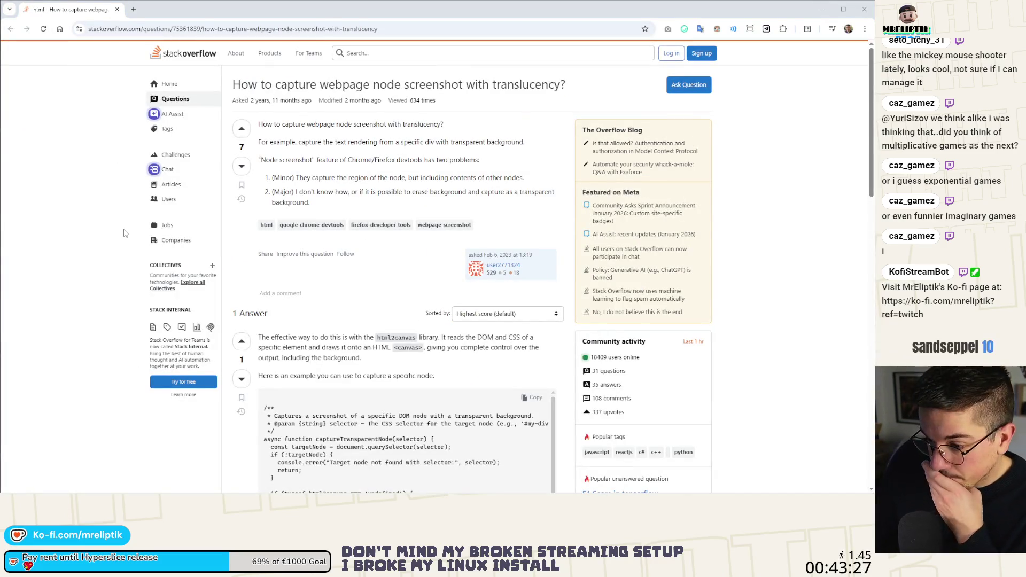
# Step: Scroll through the answer's code and select the html2canvas loading lines
pyautogui.scroll(-1, 129, 223)
pyautogui.scroll(-3, 129, 223)
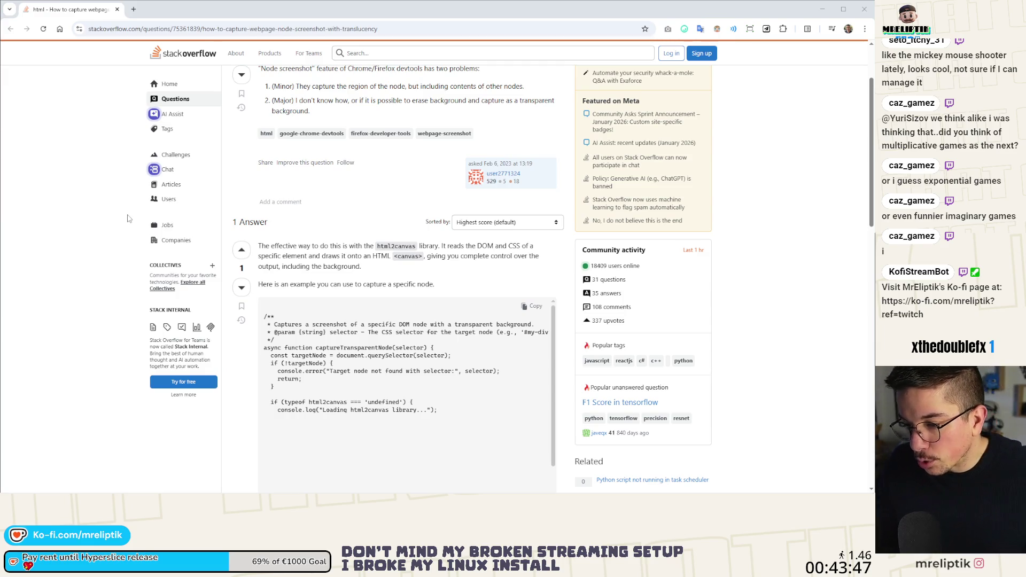
pyautogui.scroll(-3, 127, 218)
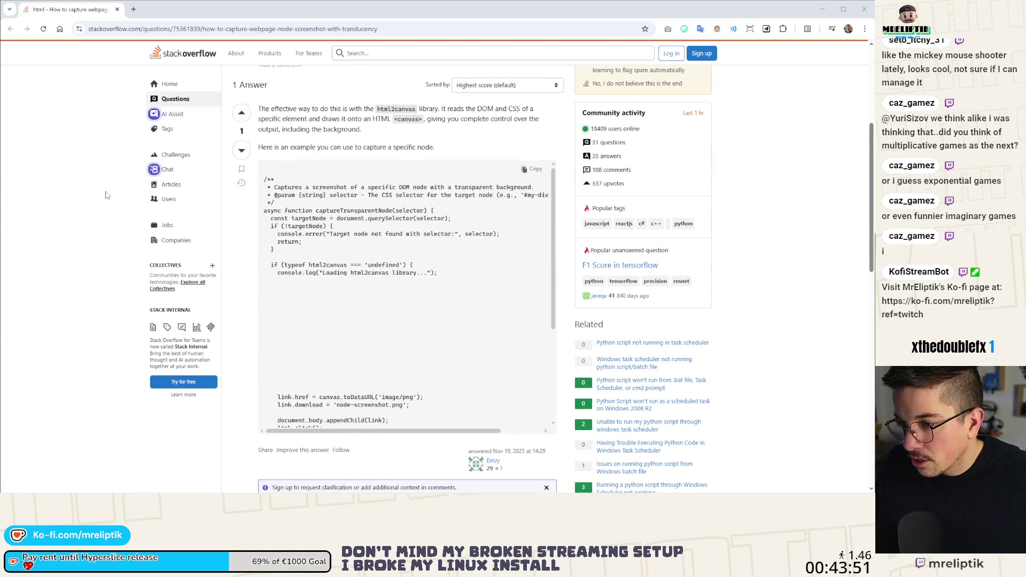
pyautogui.scroll(-6, 320, 321)
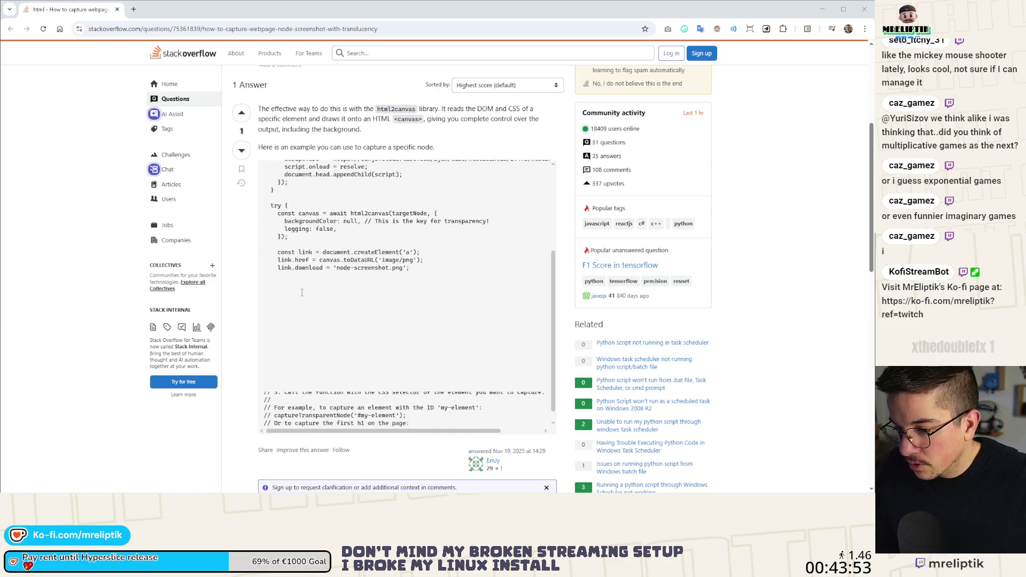
pyautogui.scroll(5, 376, 282)
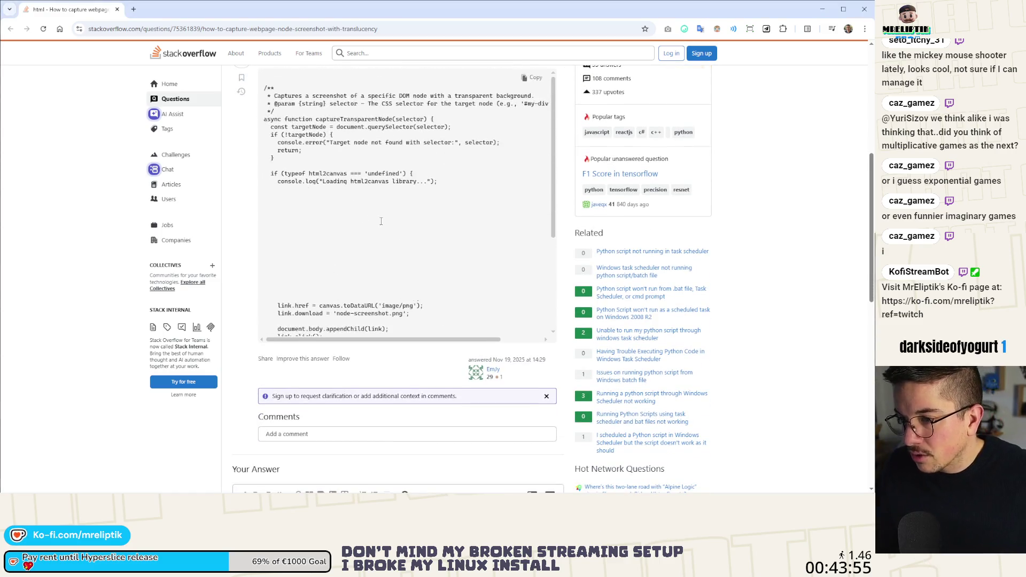
pyautogui.moveTo(266, 173)
pyautogui.mouseDown()
pyautogui.moveTo(320, 184)
pyautogui.moveTo(337, 224)
pyautogui.mouseUp()
pyautogui.scroll(-3, 337, 246)
pyautogui.scroll(3, 342, 251)
pyautogui.scroll(-3, 348, 254)
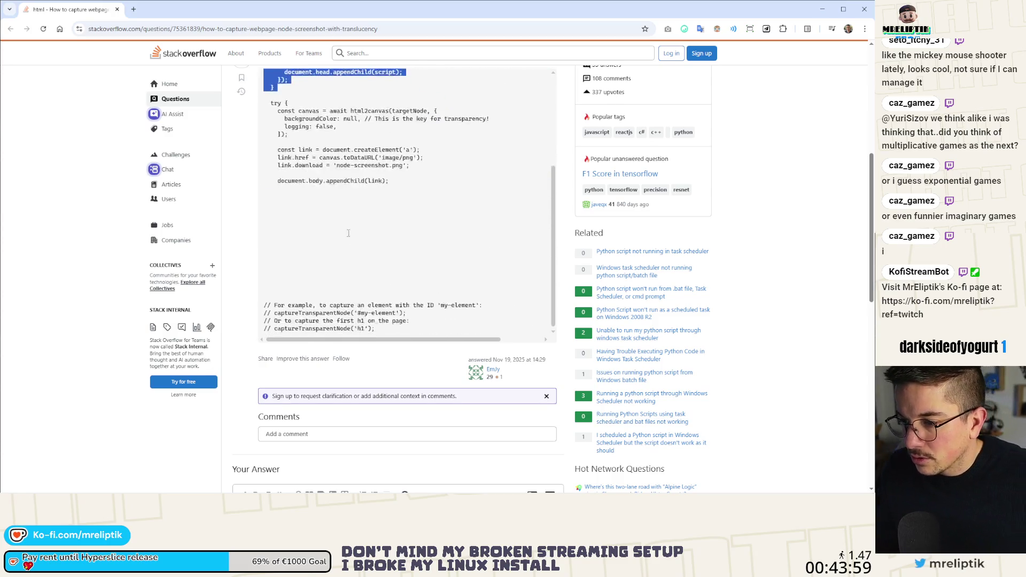
pyautogui.scroll(1, 358, 259)
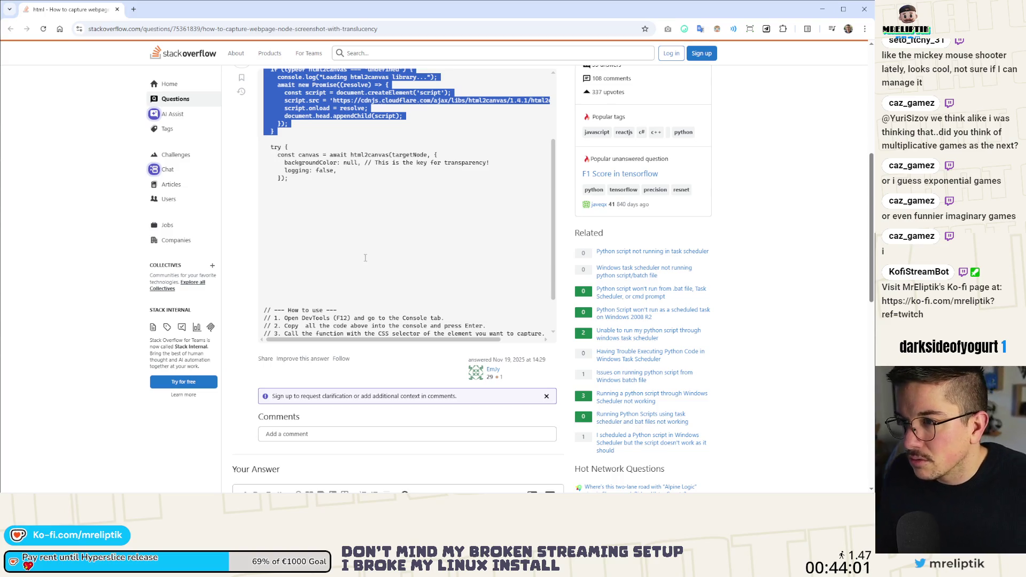
# Step: Finish reading the node-screenshot.png download code and switch back to the Godot editor
pyautogui.scroll(-5, 367, 274)
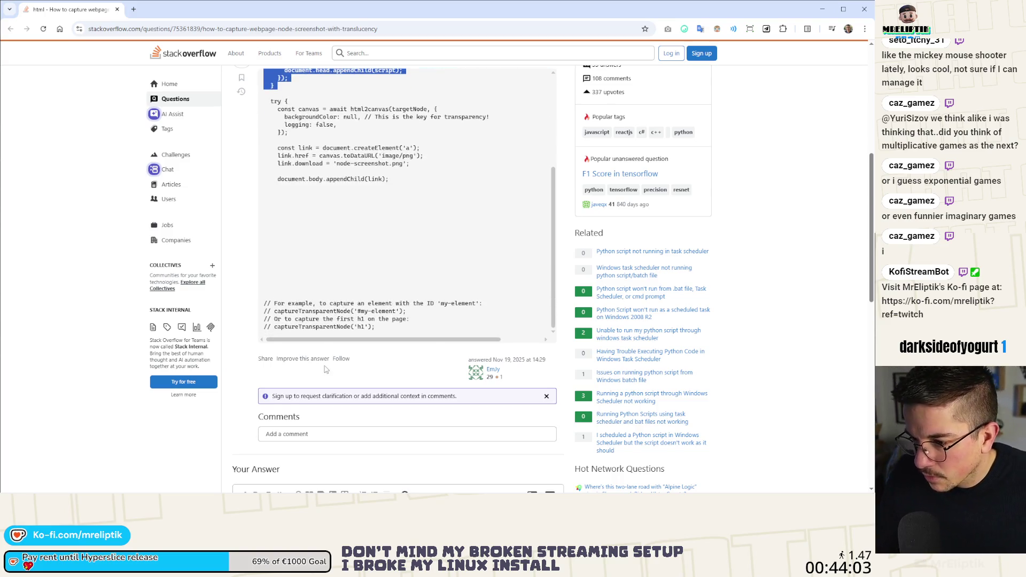
pyautogui.scroll(5, 374, 312)
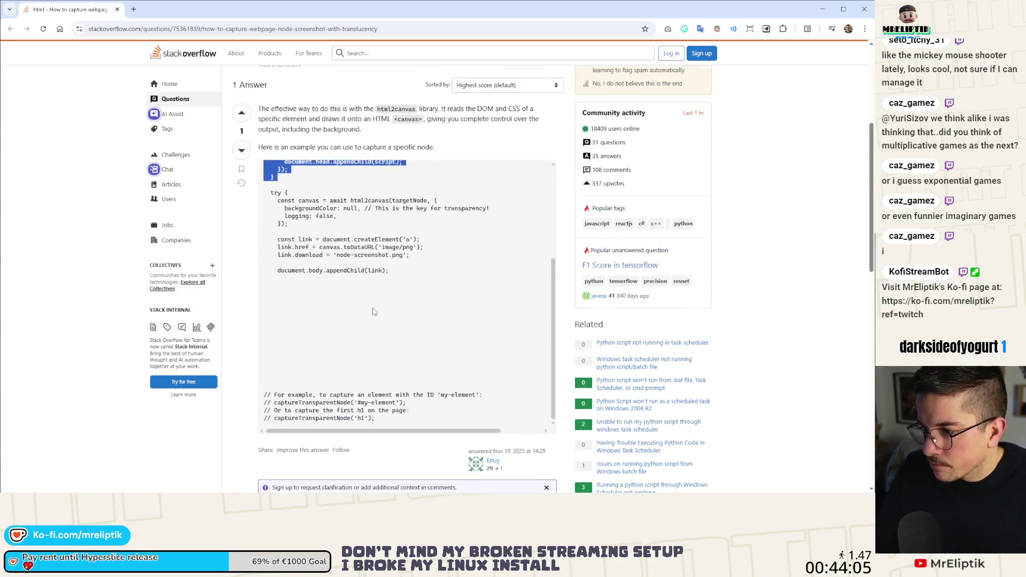
pyautogui.scroll(-1, 378, 300)
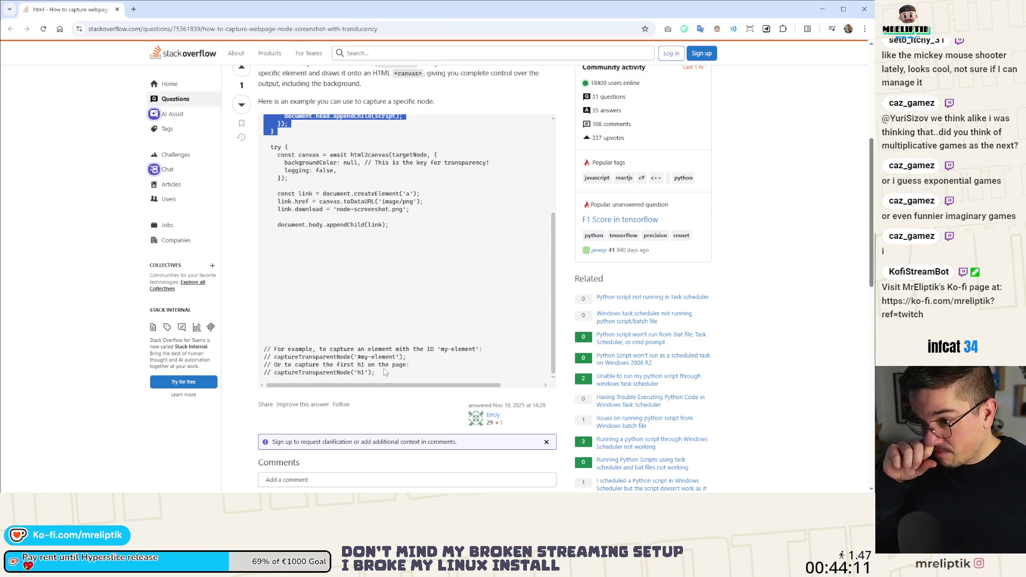
pyautogui.scroll(5, 382, 248)
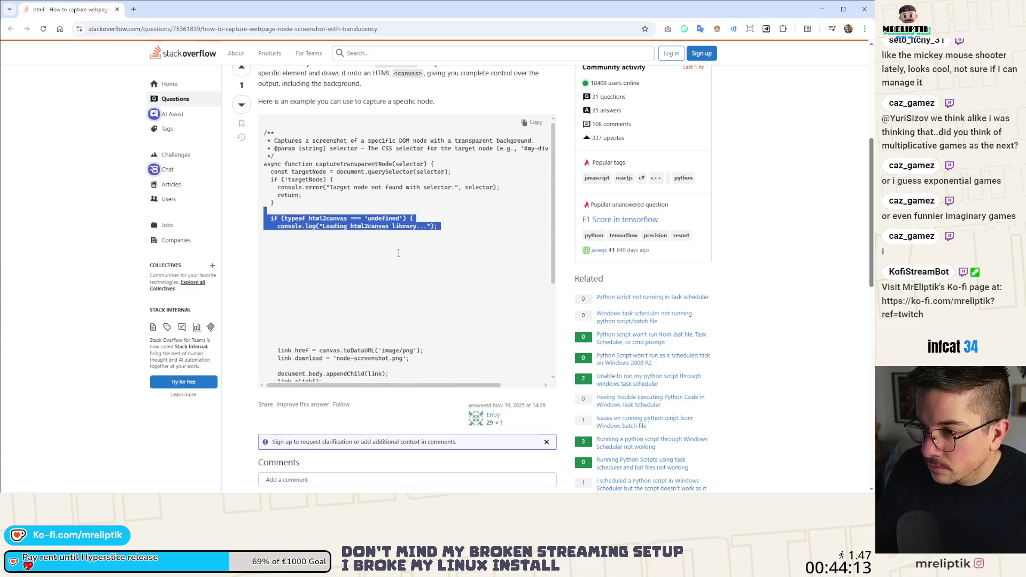
pyautogui.scroll(-3, 338, 206)
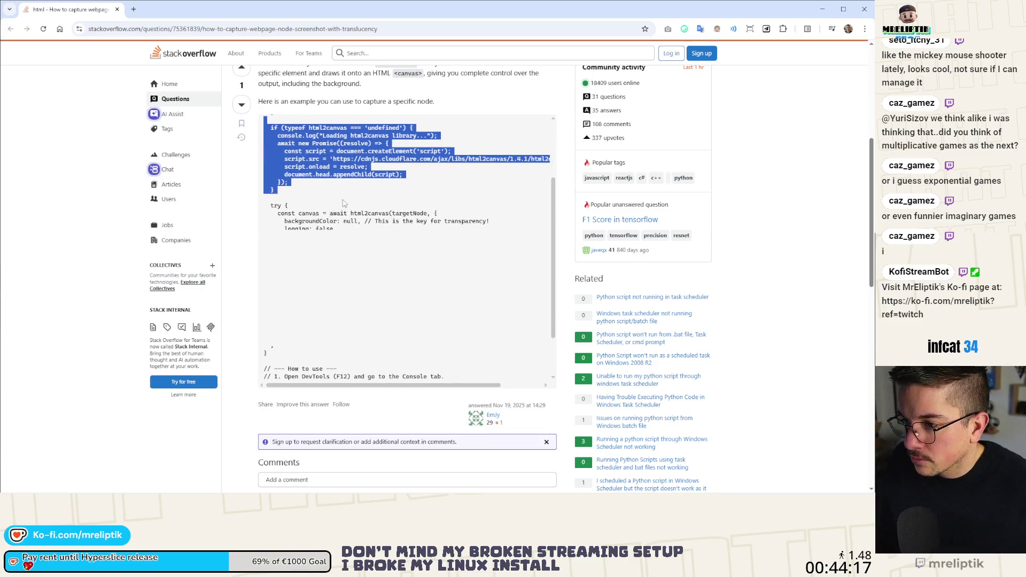
pyautogui.scroll(-1, 362, 202)
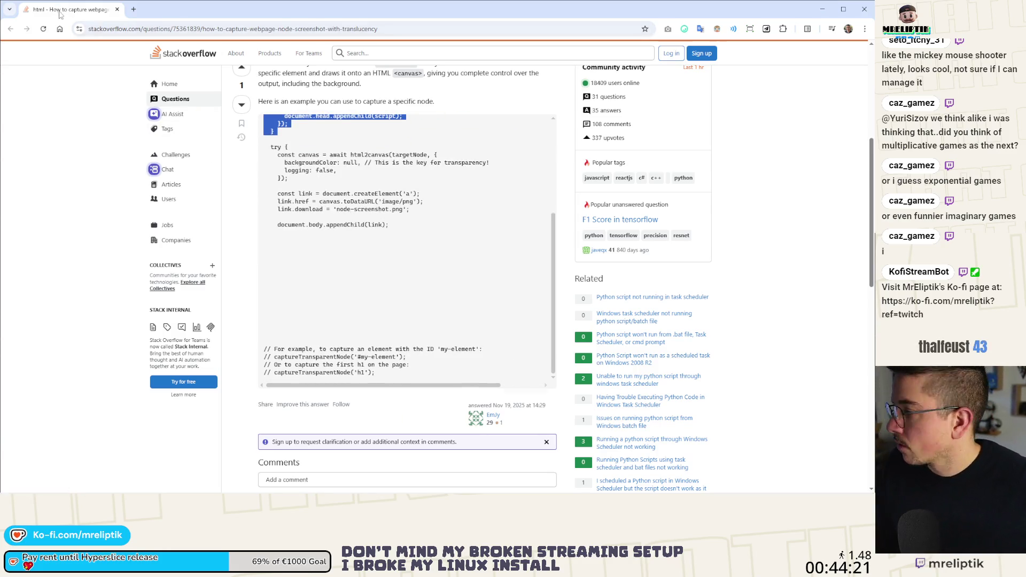
pyautogui.hotkey('alt', 'Tab')
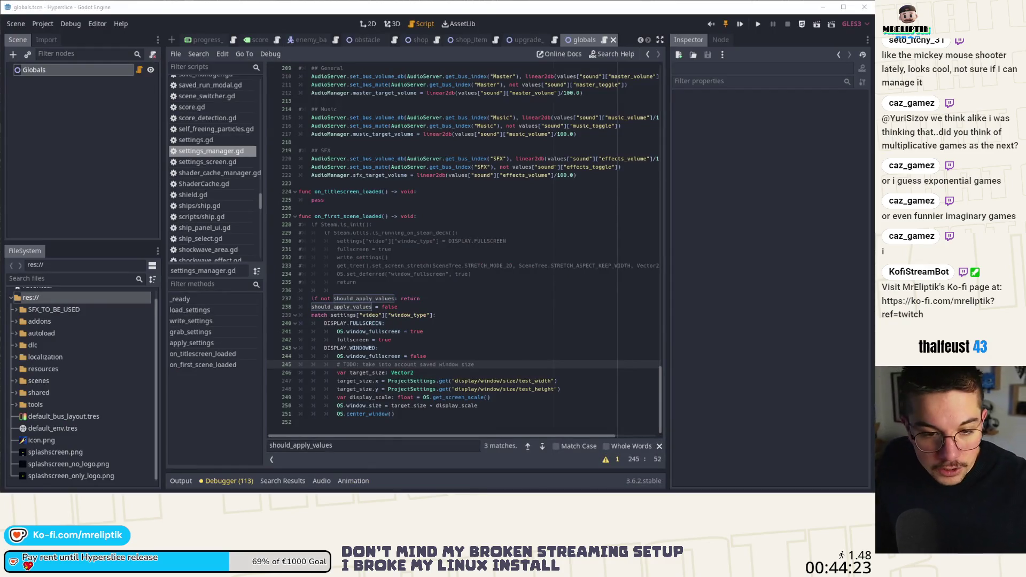
# Step: Deselect the Globals node, check lines 244–245 of the windowed-mode sizing code, then go to VS Code
pyautogui.click(92, 169)
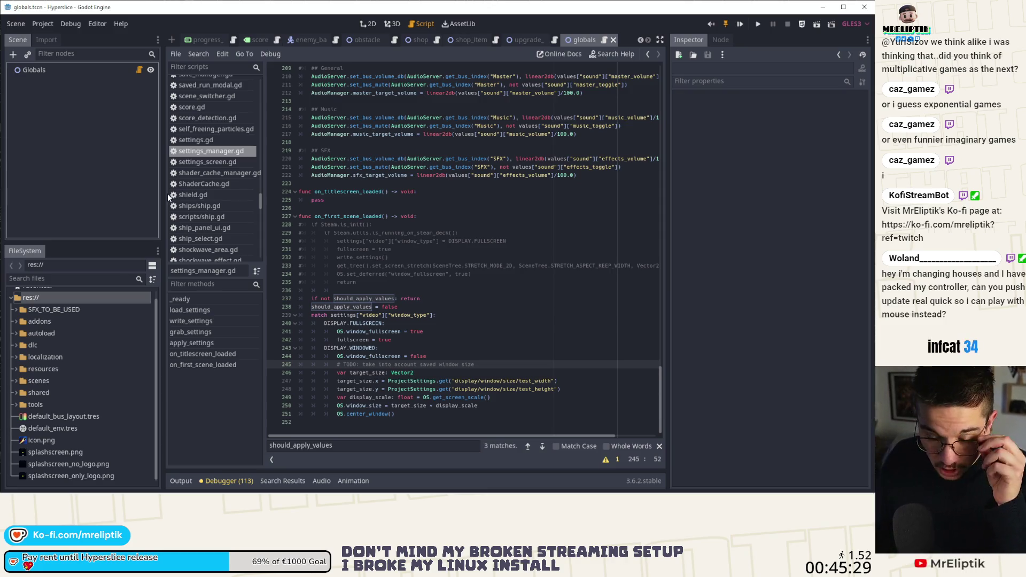
pyautogui.click(505, 356)
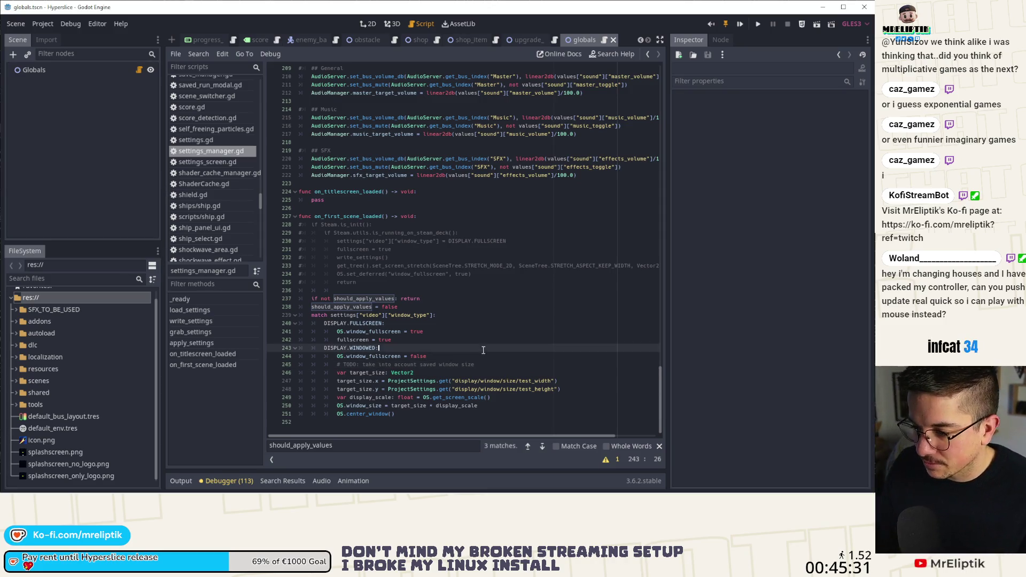
pyautogui.click(489, 364)
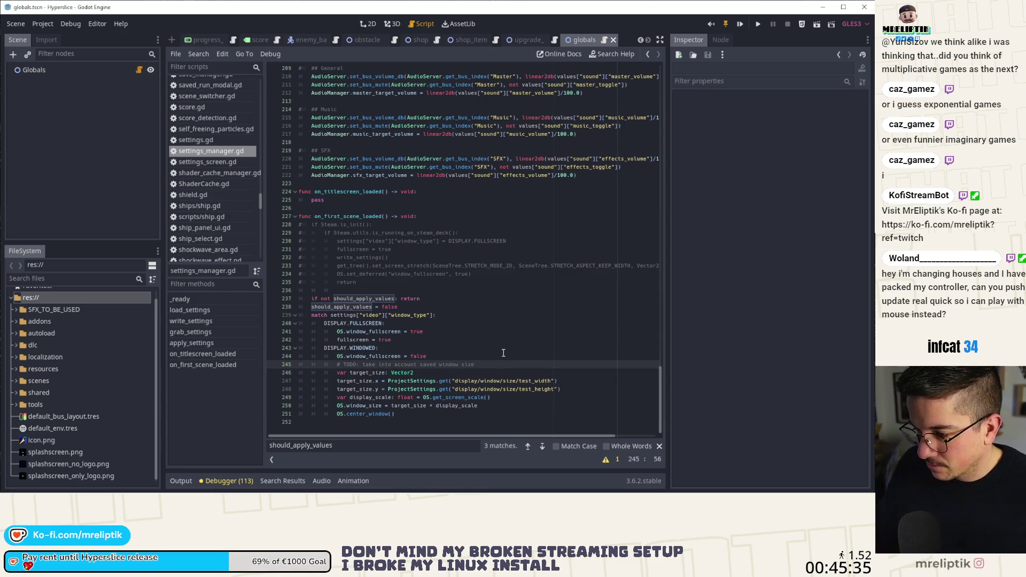
pyautogui.hotkey('alt', 'Tab')
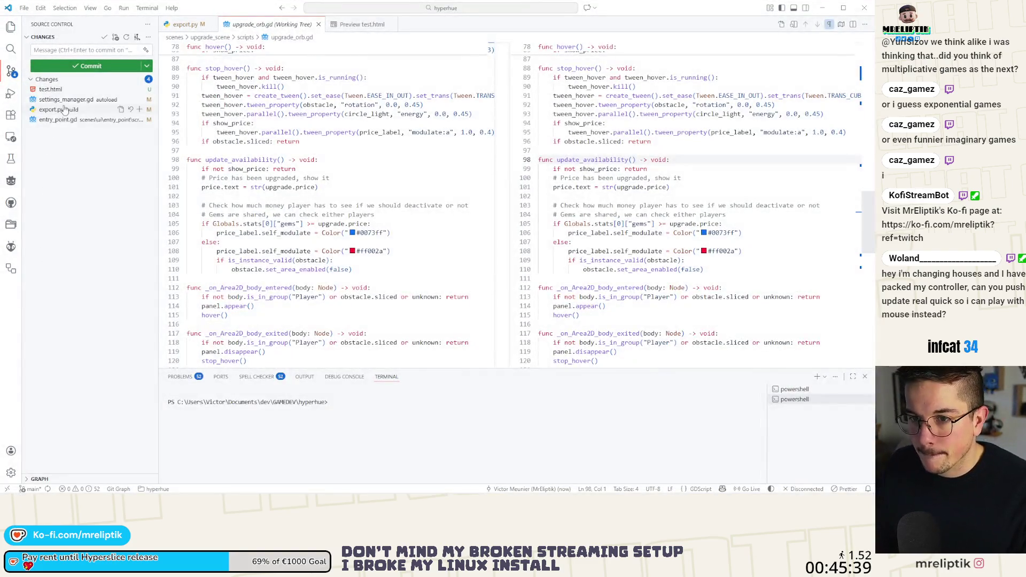
# Step: Review the export.py, entry_point.gd and settings_manager.gd diffs and stage settings_manager.gd and entry_point.gd
pyautogui.click(67, 107)
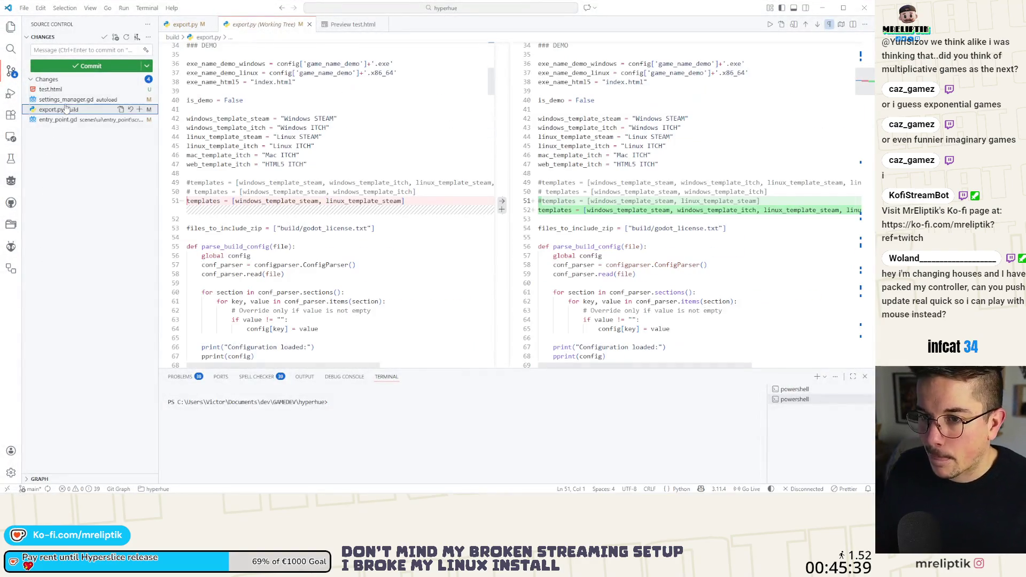
pyautogui.click(68, 100)
pyautogui.click(68, 119)
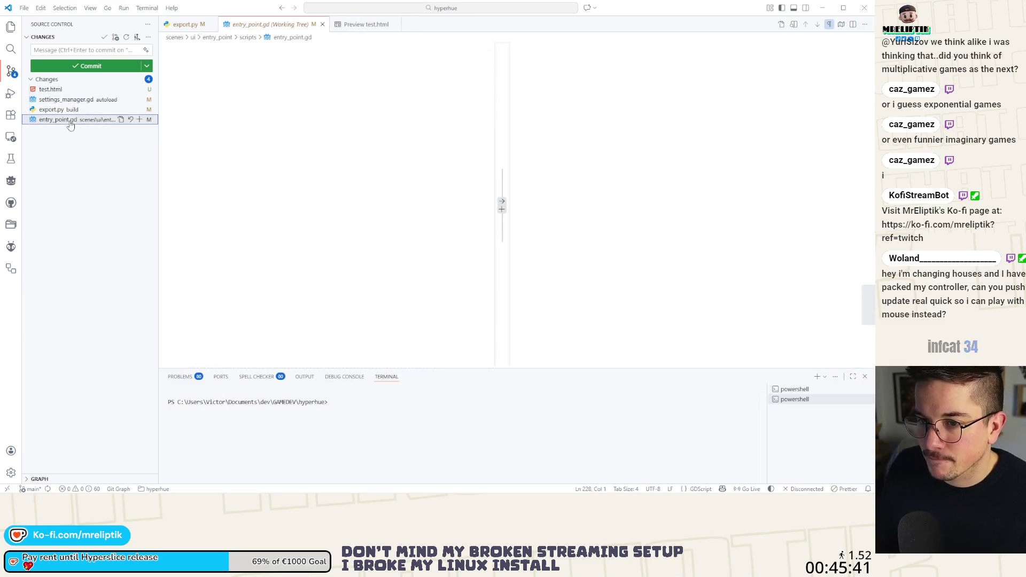
pyautogui.click(75, 101)
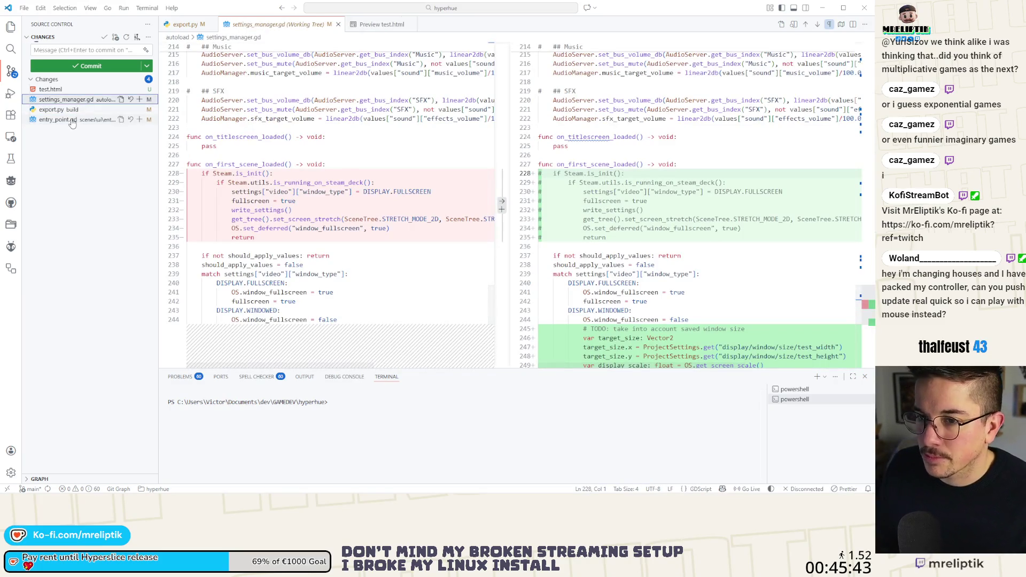
pyautogui.click(139, 100)
# Step: Commit with the message 'scale window size using display scale' and minimize VS Code
pyautogui.click(75, 52)
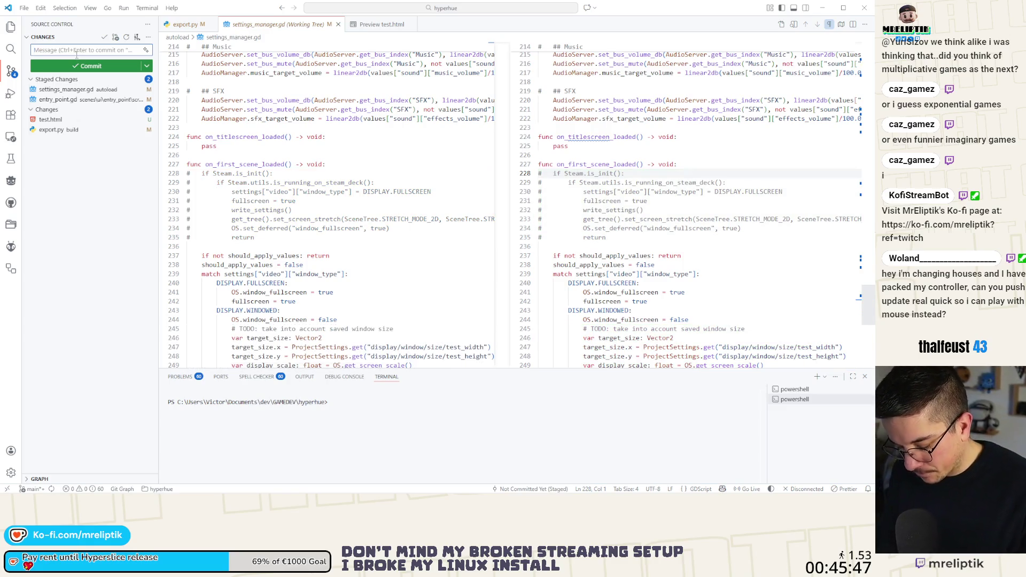
pyautogui.write('scale window using')
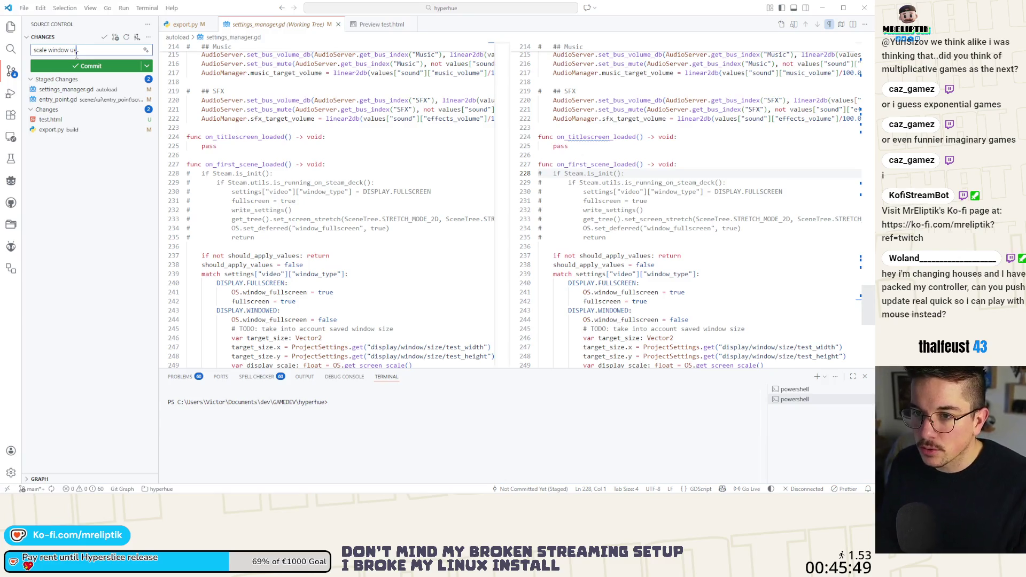
pyautogui.write(' display')
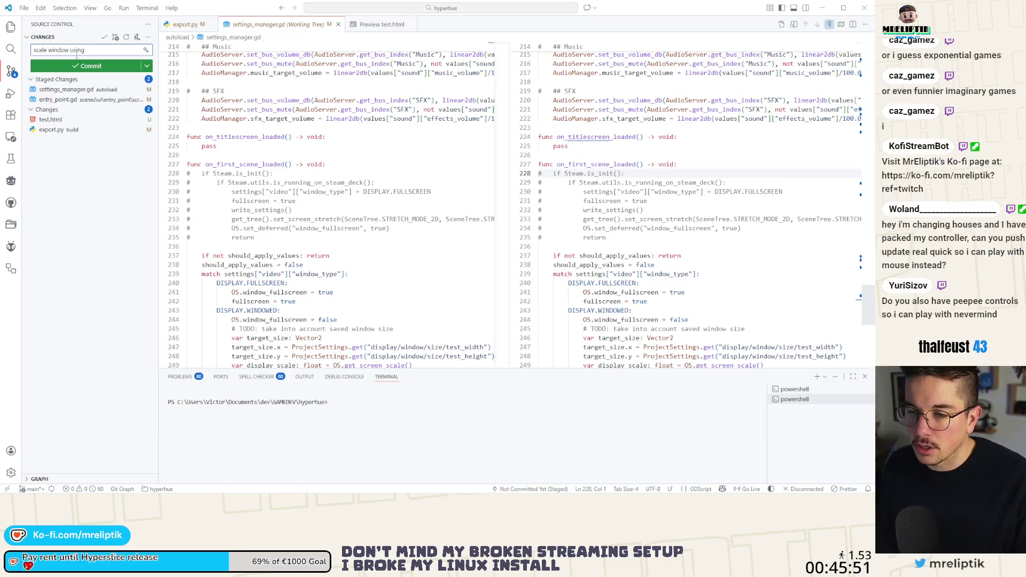
pyautogui.write(' scale')
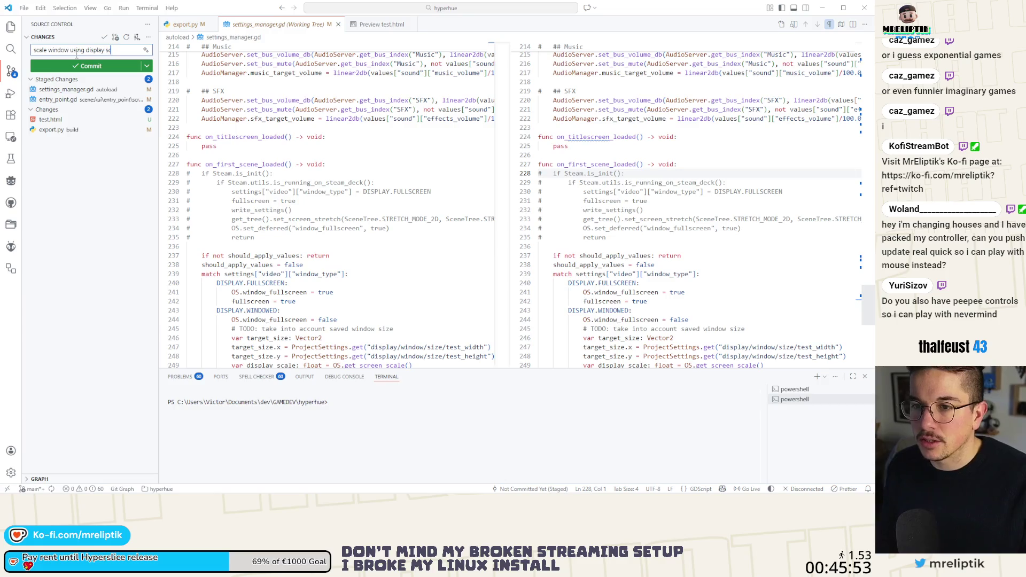
pyautogui.hotkey('ctrl', 'Left')
pyautogui.hotkey('ctrl', 'Left')
pyautogui.write('size')
pyautogui.hotkey('ctrl', 'Return')
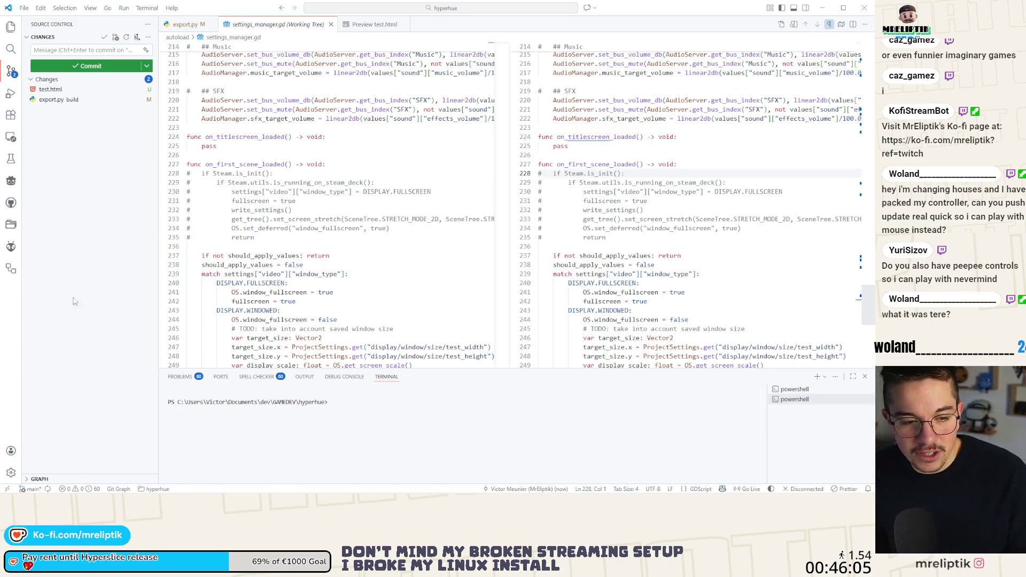
pyautogui.click(822, 8)
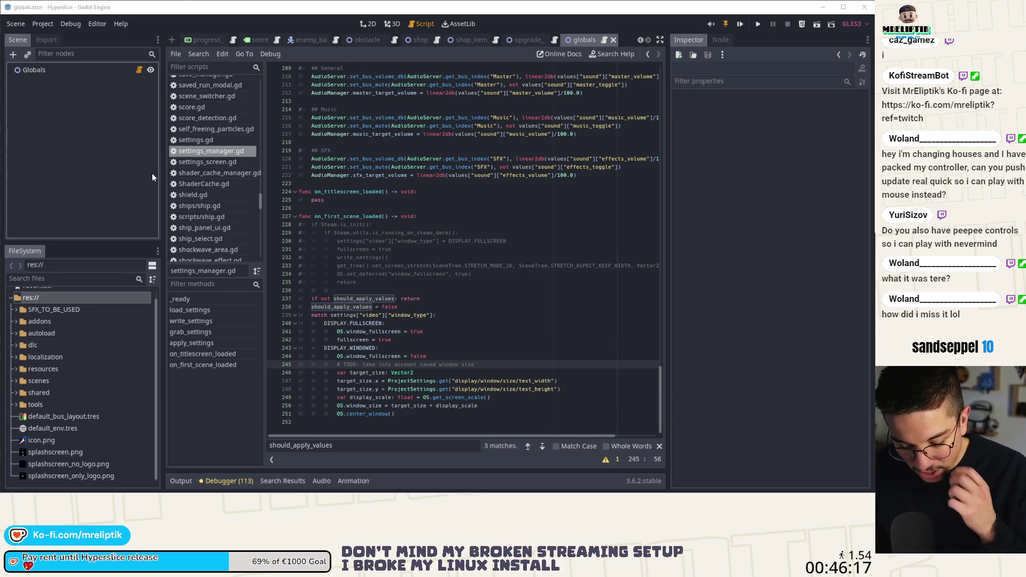
pyautogui.click(440, 340)
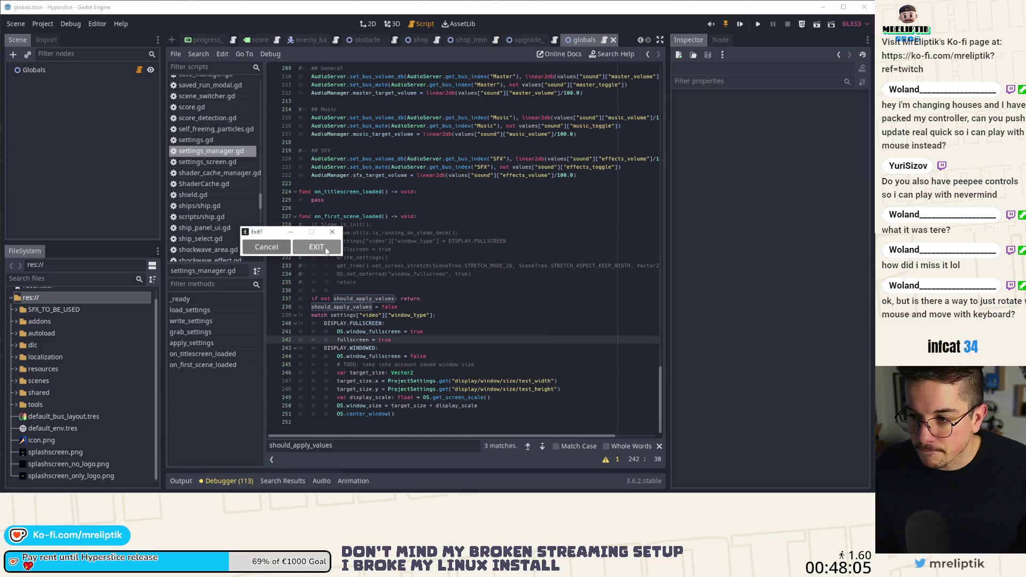
pyautogui.click(315, 247)
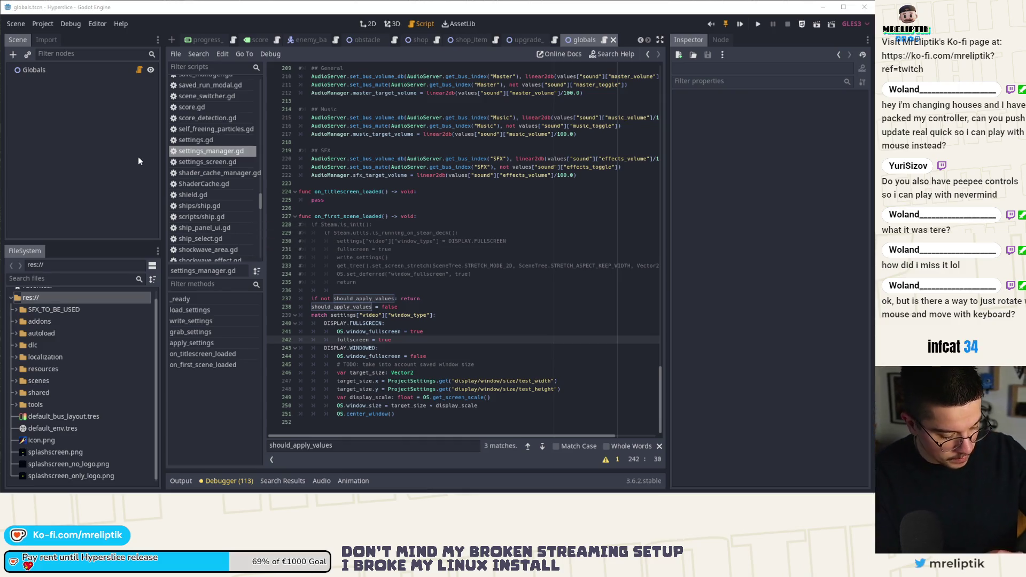
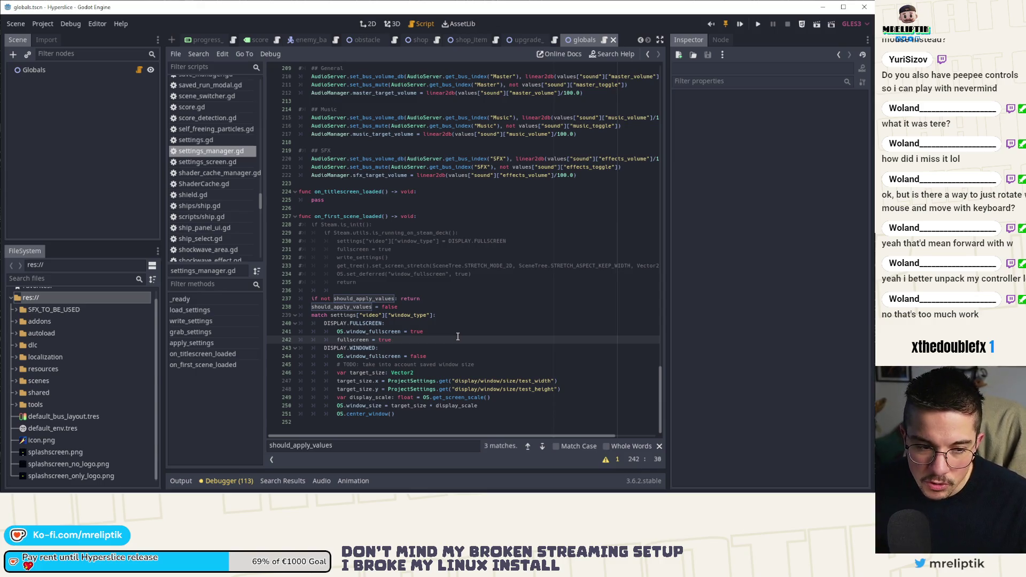
# Step: Leave the TODO at line 245 of the script and bring up Quick Open Scene
pyautogui.click(478, 365)
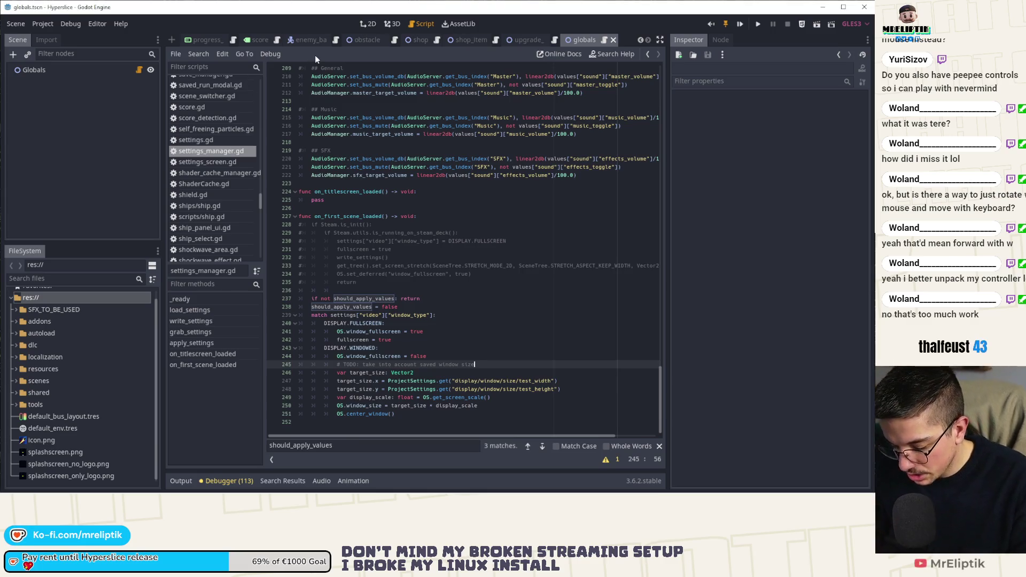
pyautogui.hotkey('ctrl', 'shift', 'o')
# Step: Open normal_button.tscn and then long_button.tscn through a 'button' quick-open search
pyautogui.write('button')
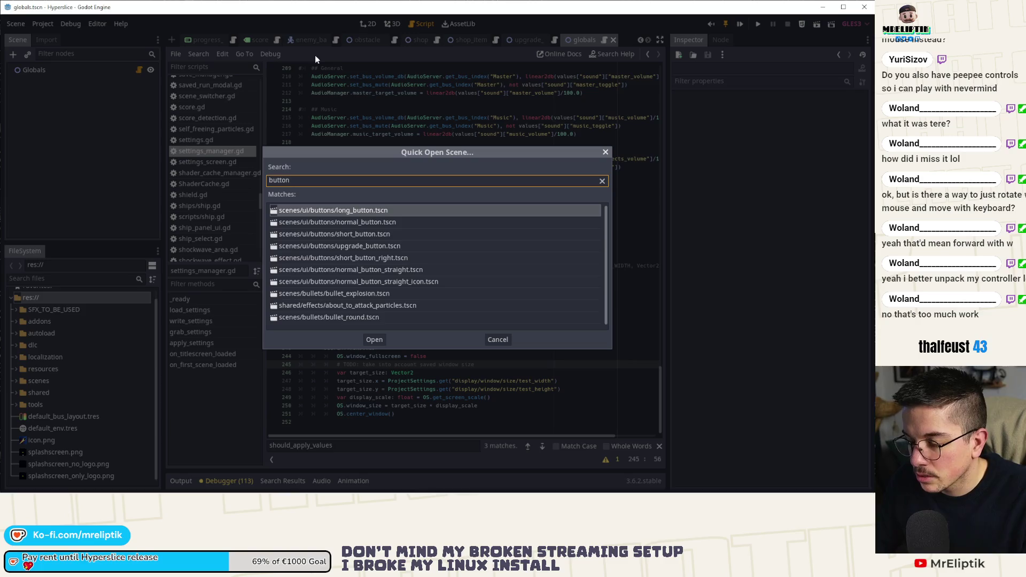
pyautogui.press('Down')
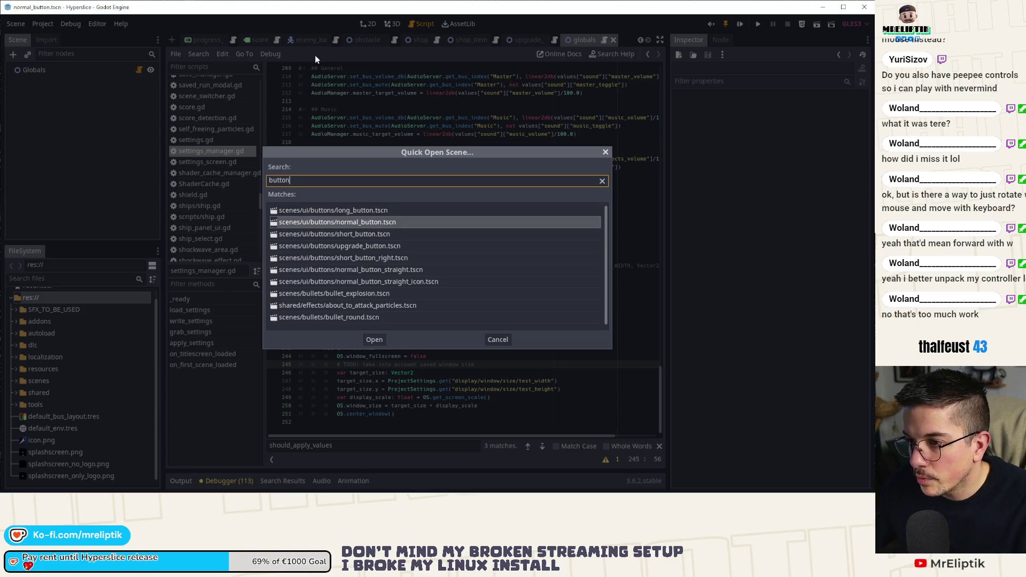
pyautogui.press('Return')
pyautogui.hotkey('ctrl', 'shift', 'o')
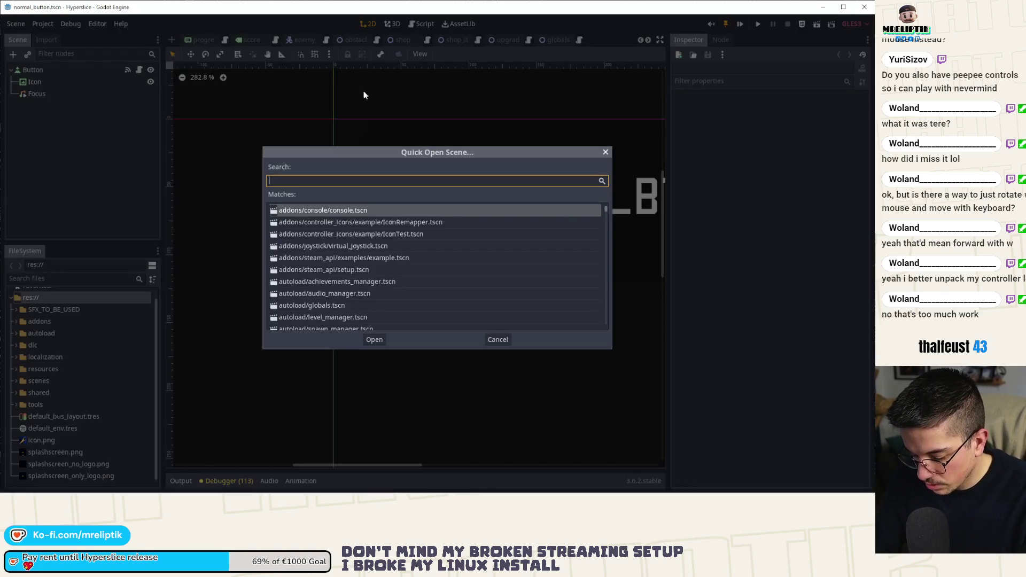
pyautogui.write('button')
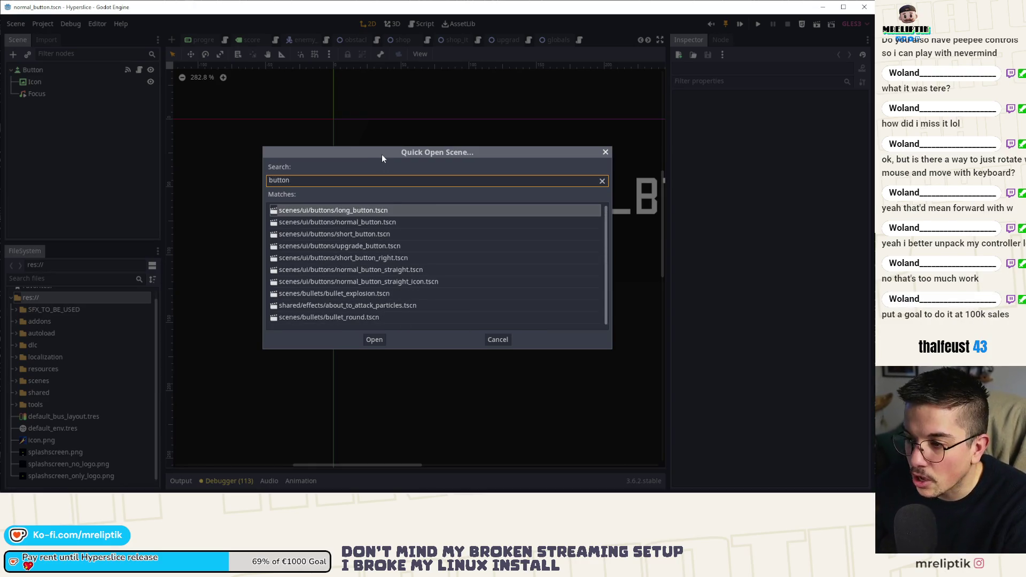
pyautogui.doubleClick(358, 210)
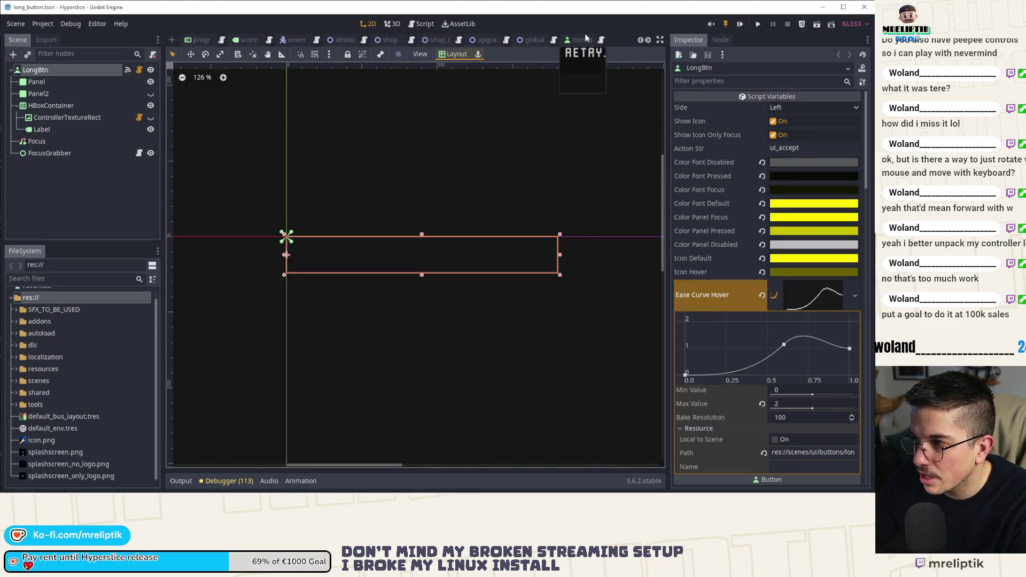
# Step: Close the normal_button, globals, enemy_base and obstacle scene tabs, keeping long_button active
pyautogui.middleClick(568, 41)
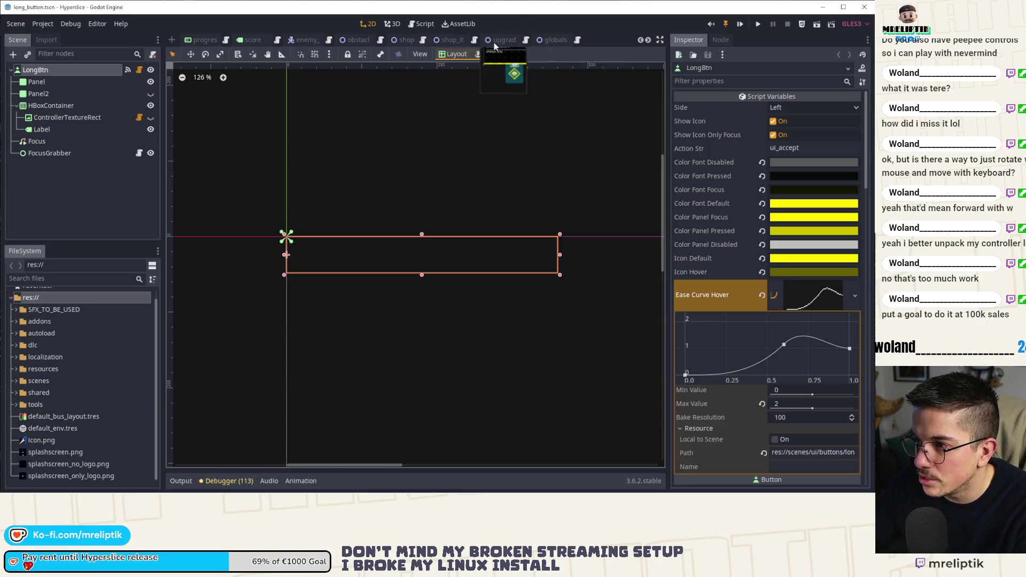
pyautogui.middleClick(543, 40)
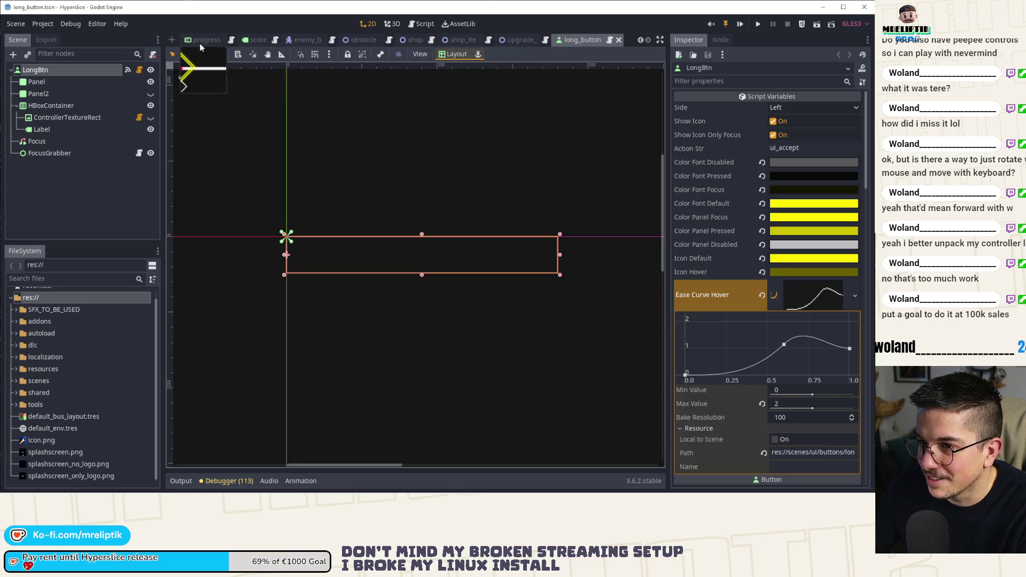
pyautogui.click(301, 40)
pyautogui.middleClick(316, 43)
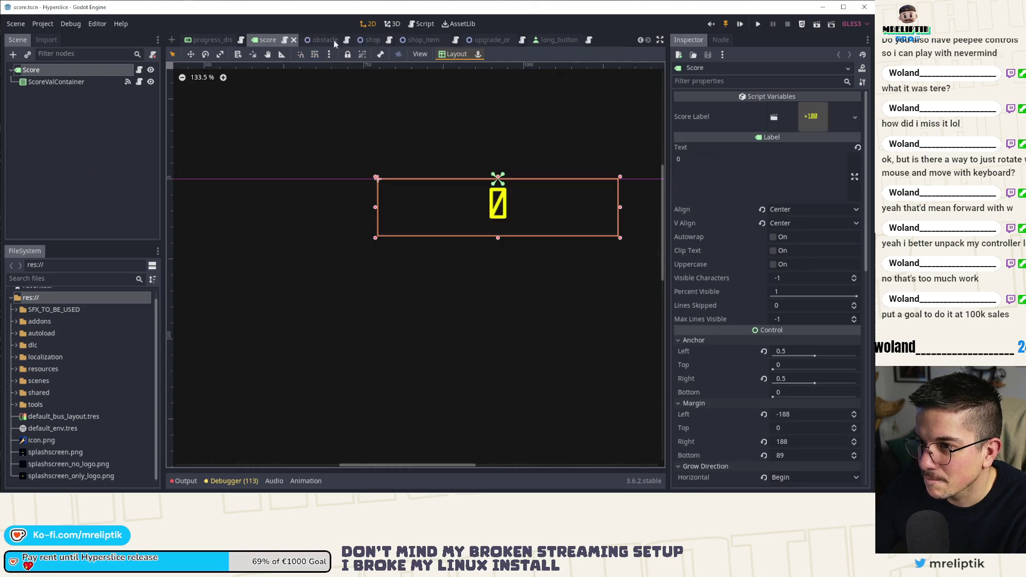
pyautogui.middleClick(319, 39)
pyautogui.click(502, 40)
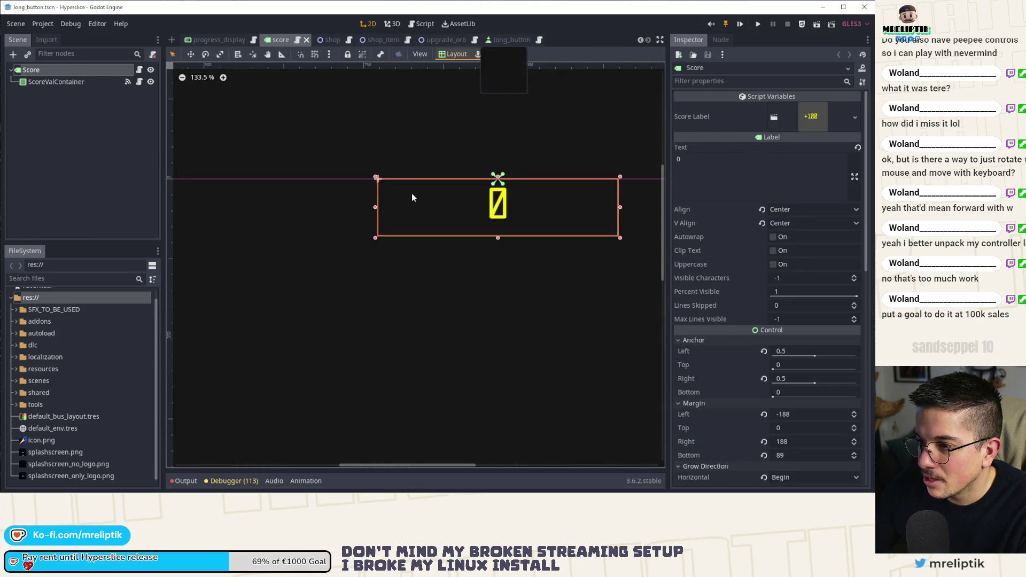
# Step: Preview the long button's Focus sound, set its Volume dB to -2, and save
pyautogui.click(48, 143)
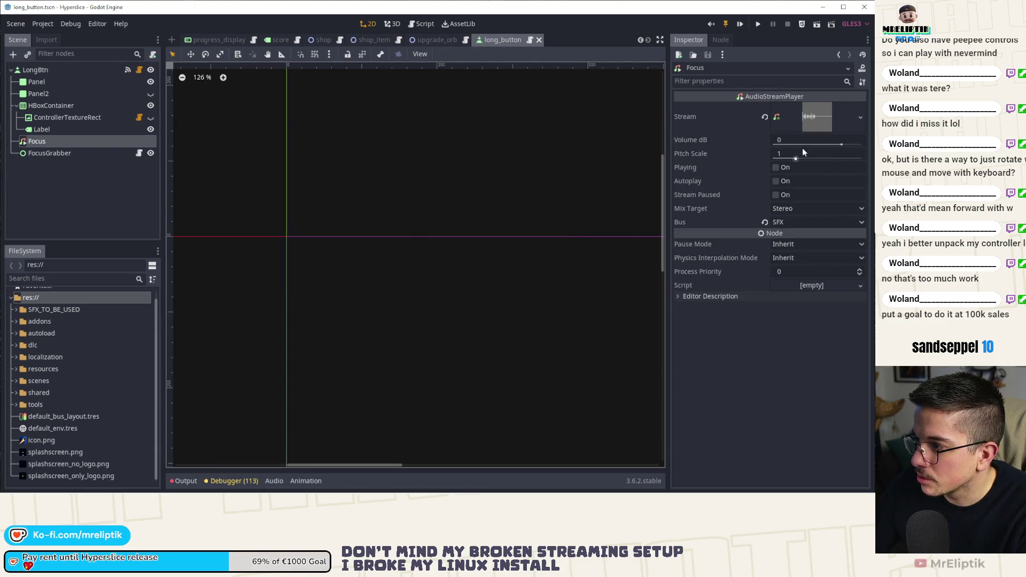
pyautogui.click(776, 167)
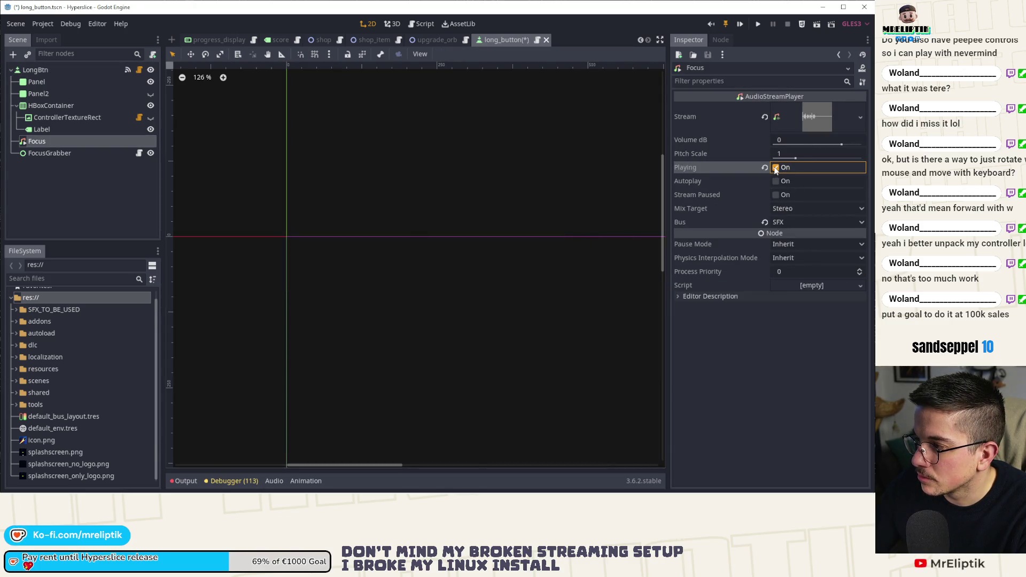
pyautogui.click(790, 140)
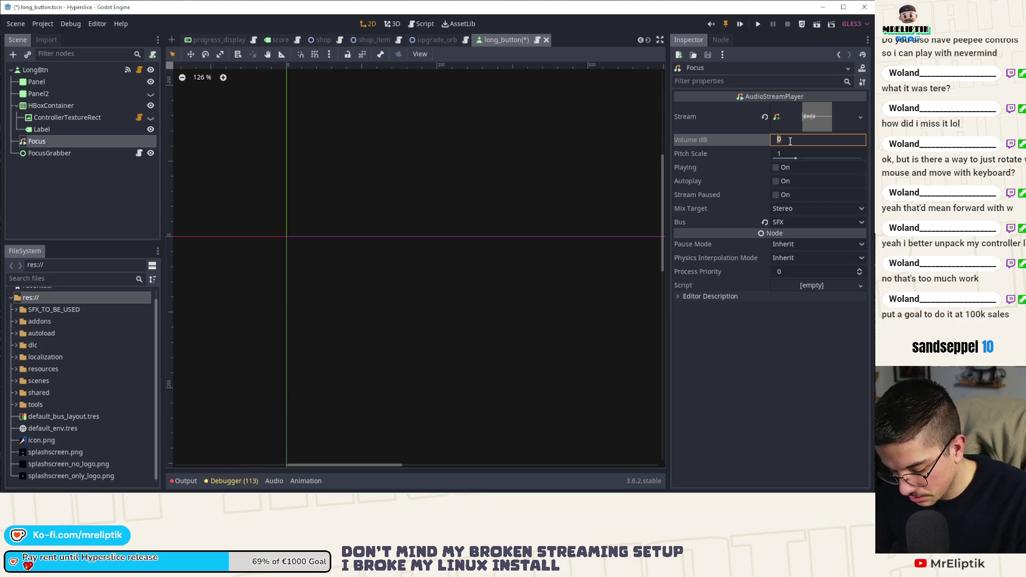
pyautogui.write('-2')
pyautogui.hotkey('ctrl', 's')
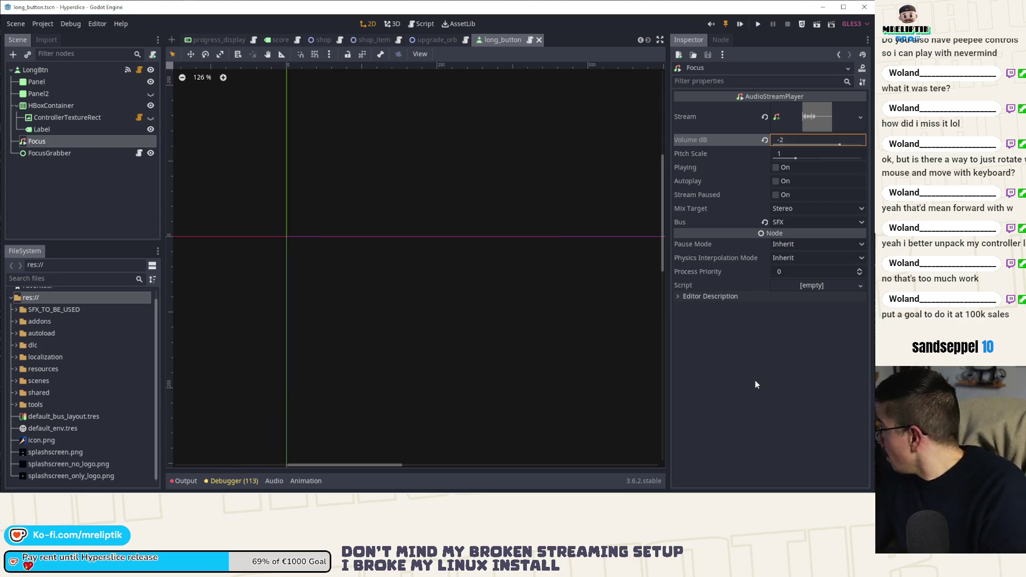
# Step: Deselect the Focus node and search Quick Open Scene for 'btn'
pyautogui.click(70, 203)
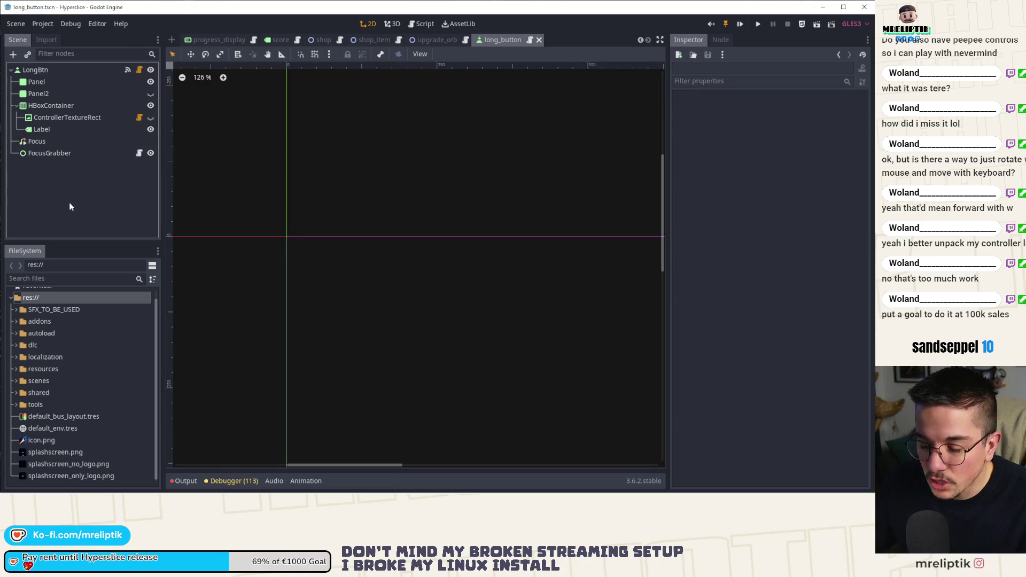
pyautogui.hotkey('ctrl', 'shift', 'o')
pyautogui.write('btn')
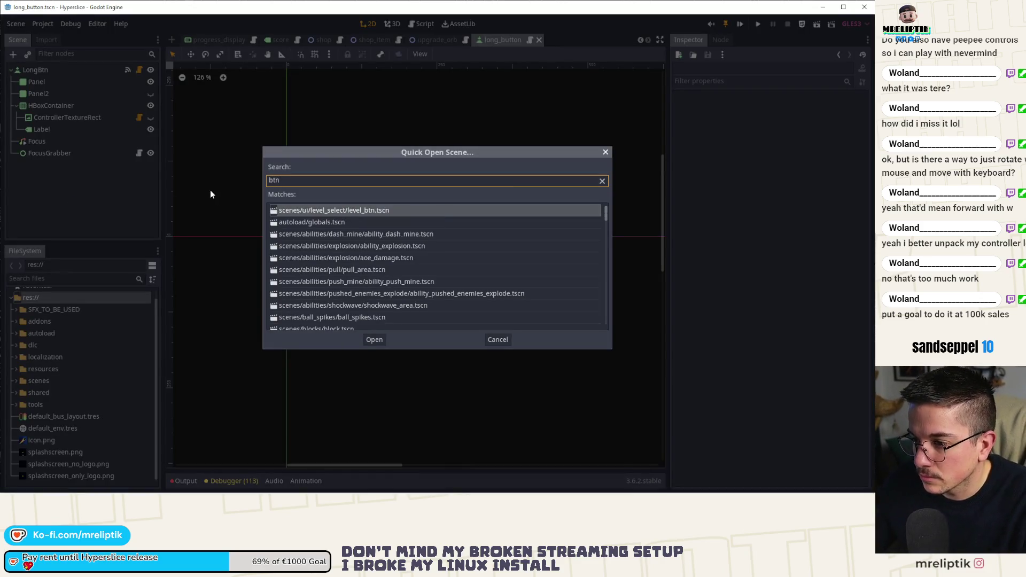
# Step: Open short_button.tscn via a 'button' search and inspect its Focus sound settings
pyautogui.press('BackSpace')
pyautogui.press('BackSpace')
pyautogui.write('utton')
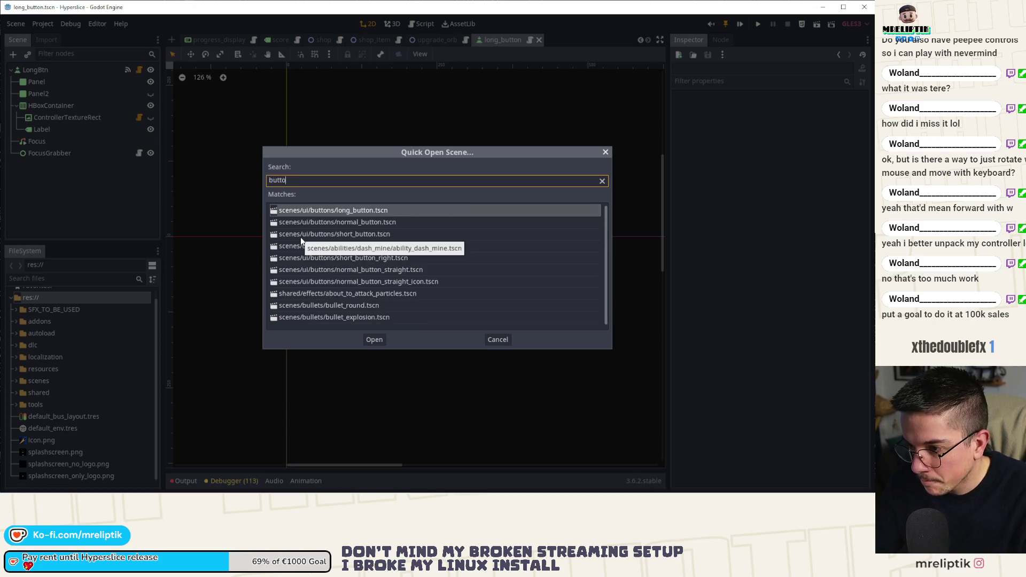
pyautogui.doubleClick(357, 233)
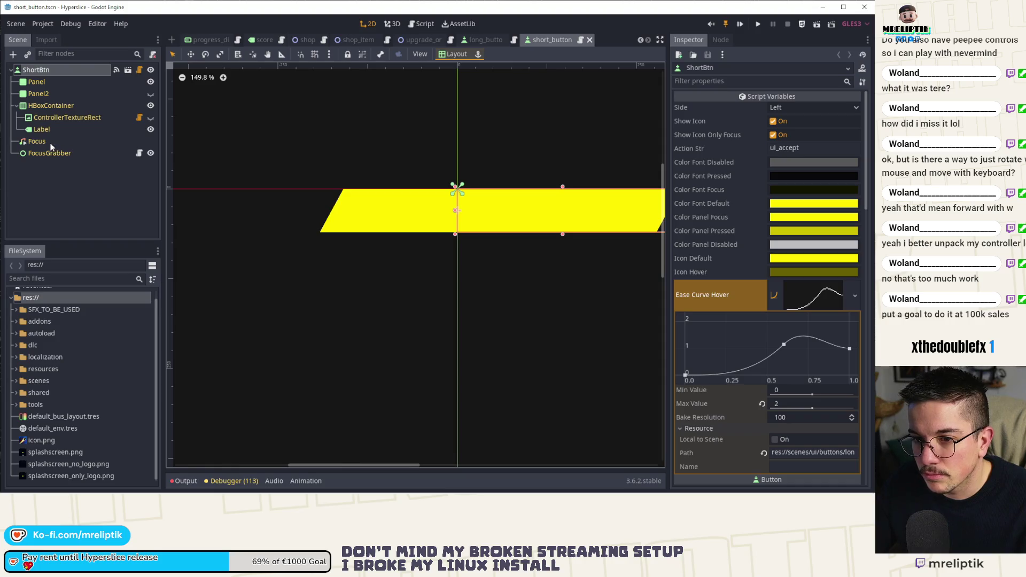
pyautogui.click(37, 141)
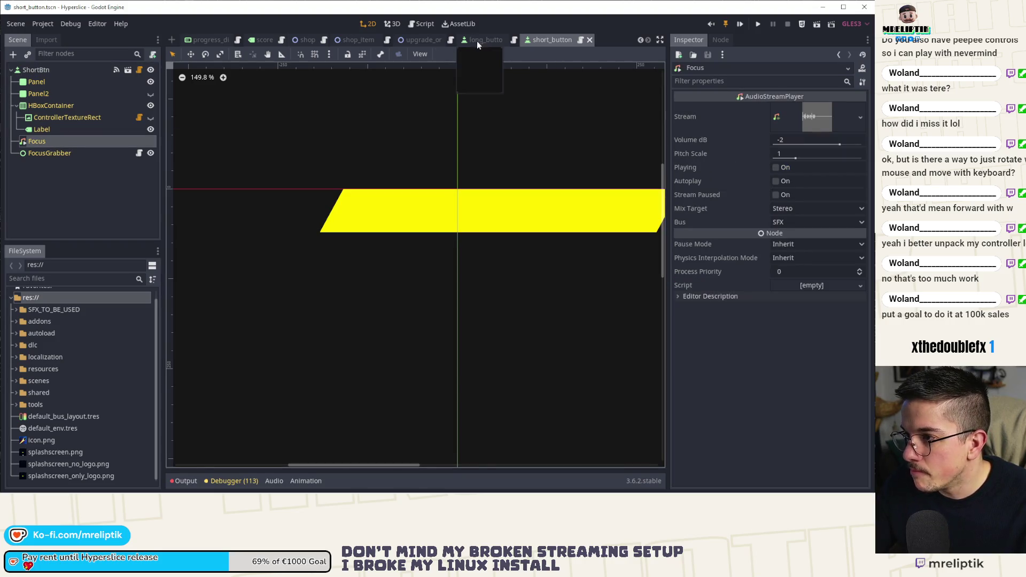
# Step: Set the long button's Focus sound Volume dB to -3 and save long_button.tscn
pyautogui.click(476, 41)
pyautogui.click(70, 141)
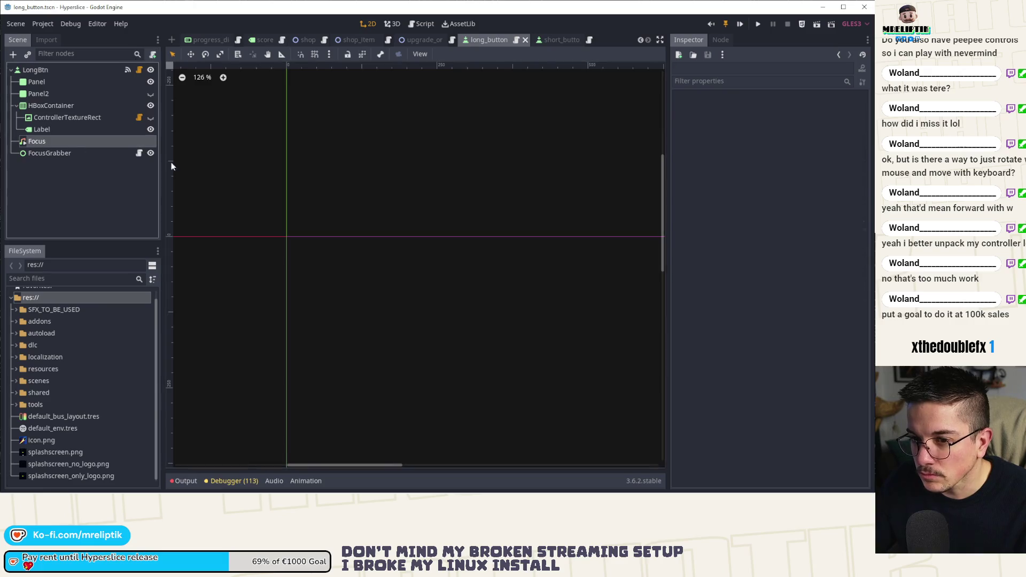
pyautogui.click(812, 141)
pyautogui.write('-3')
pyautogui.press('Return')
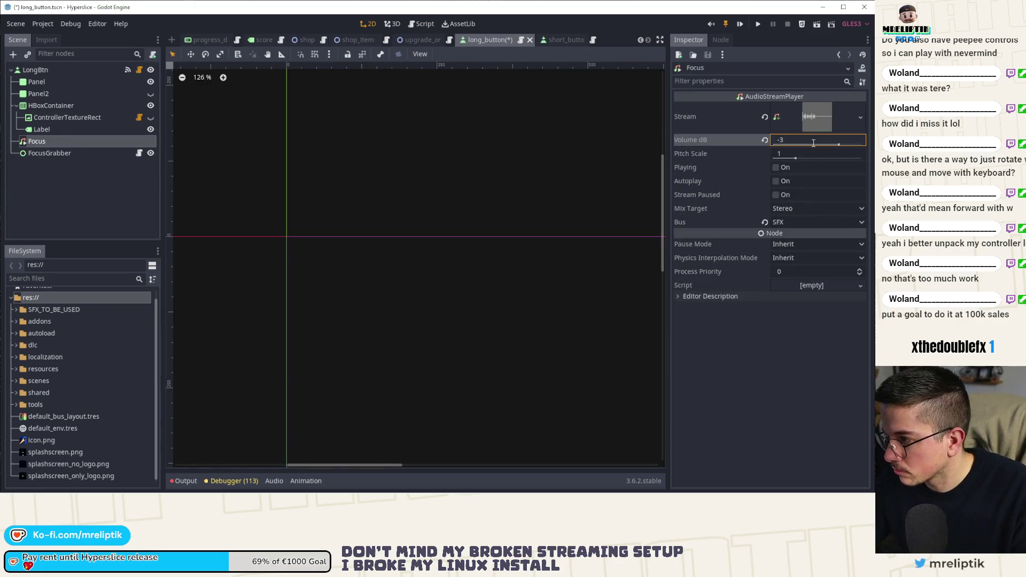
pyautogui.hotkey('ctrl', 's')
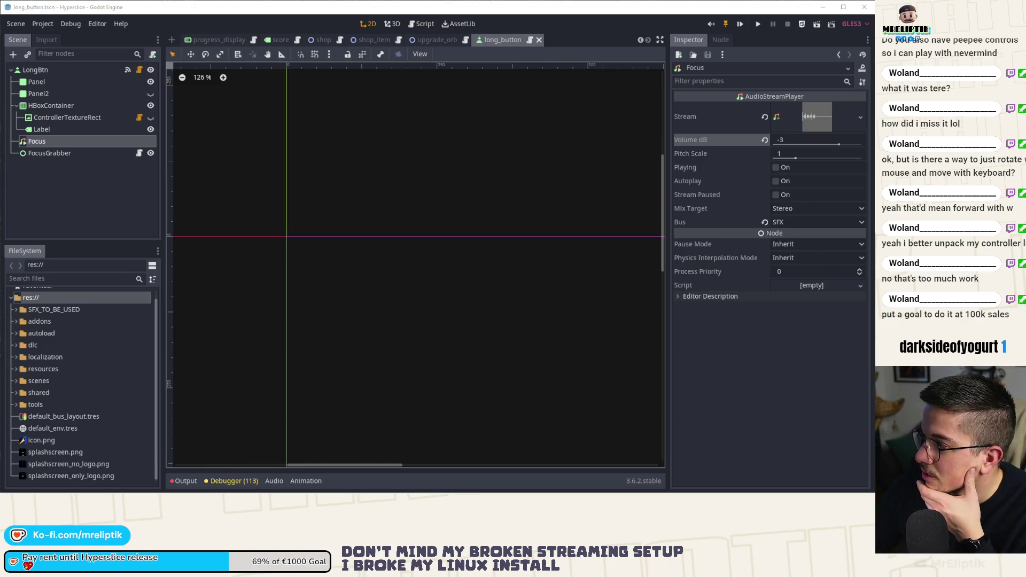
# Step: Switch to progress_display, open and close an empty scene tab, then start a quick-open search
pyautogui.click(225, 39)
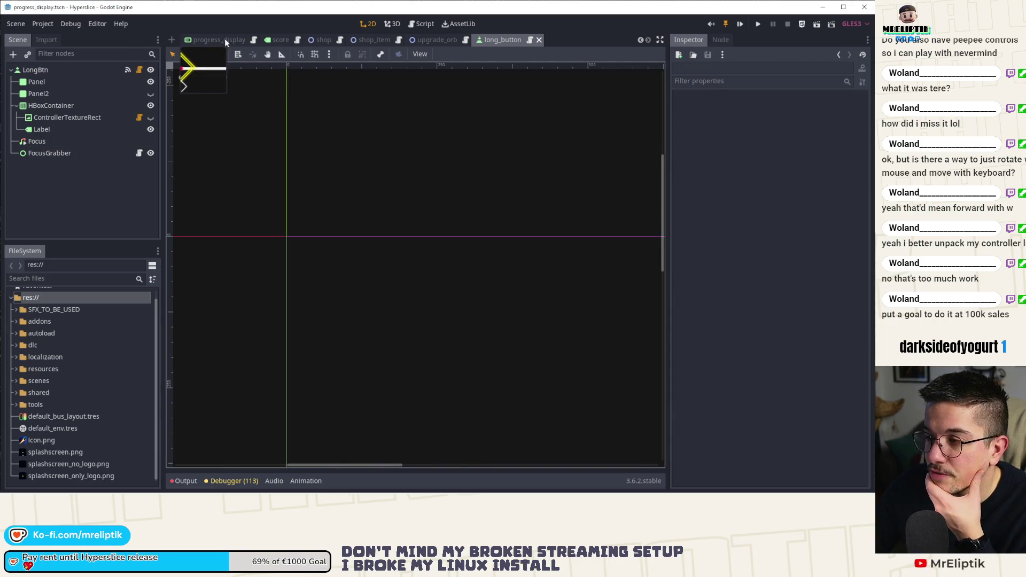
pyautogui.click(642, 39)
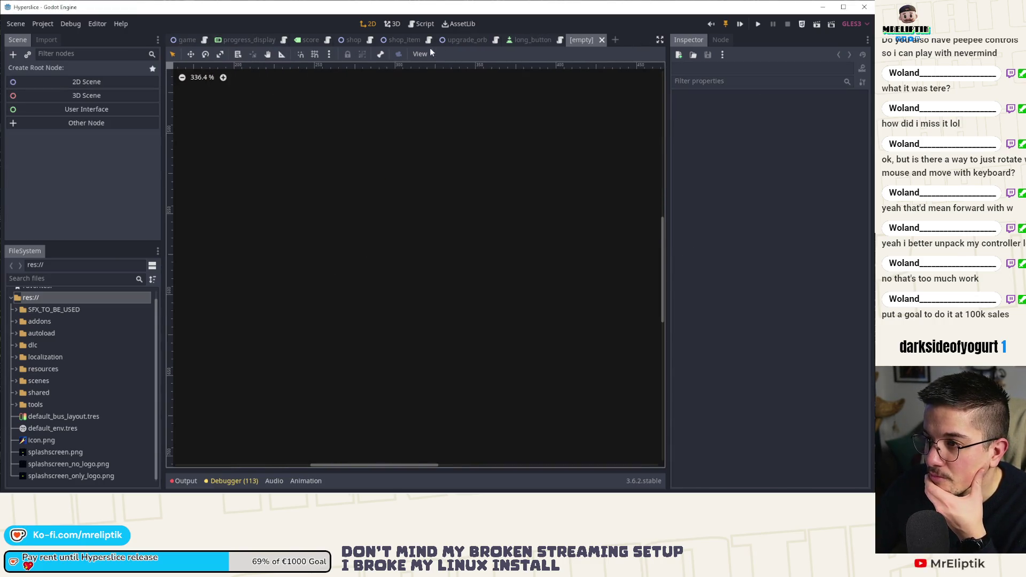
pyautogui.middleClick(582, 41)
pyautogui.hotkey('ctrl', 'shift', 'o')
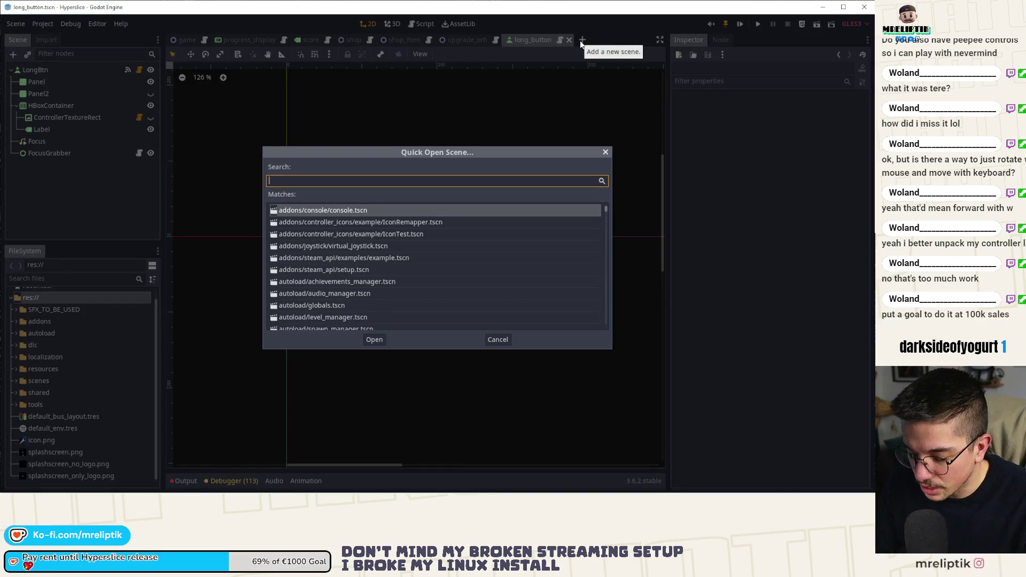
# Step: Quick-open settings_screen.tscn, expand PageContainer, collapse GameplayPage and hide the controls page
pyautogui.write('setting')
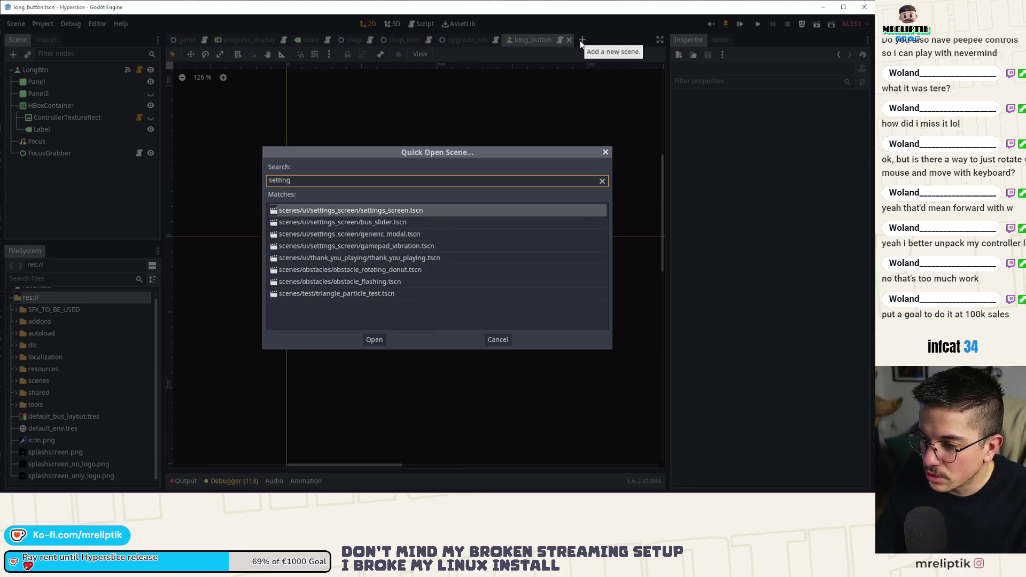
pyautogui.press('Return')
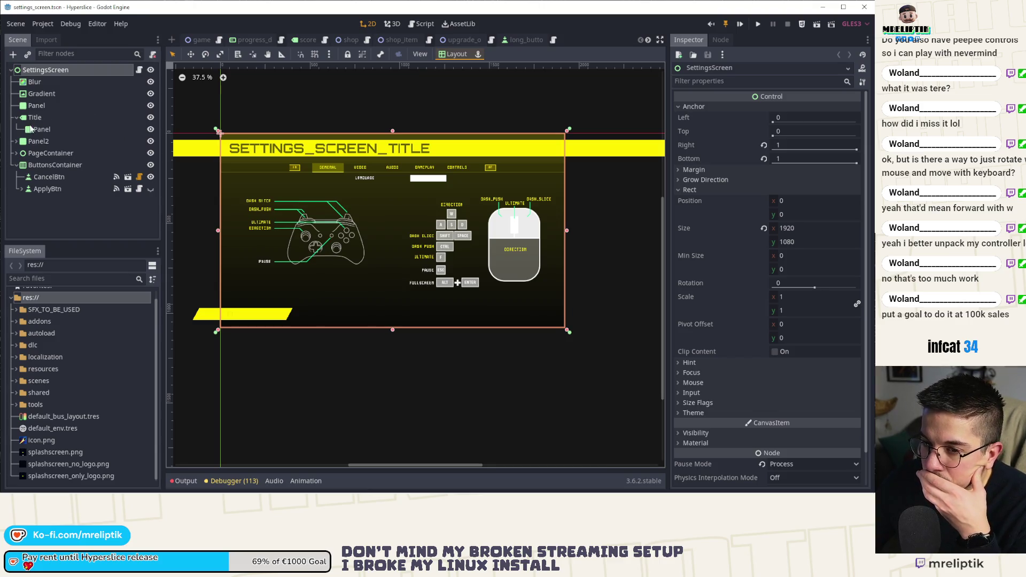
pyautogui.click(16, 153)
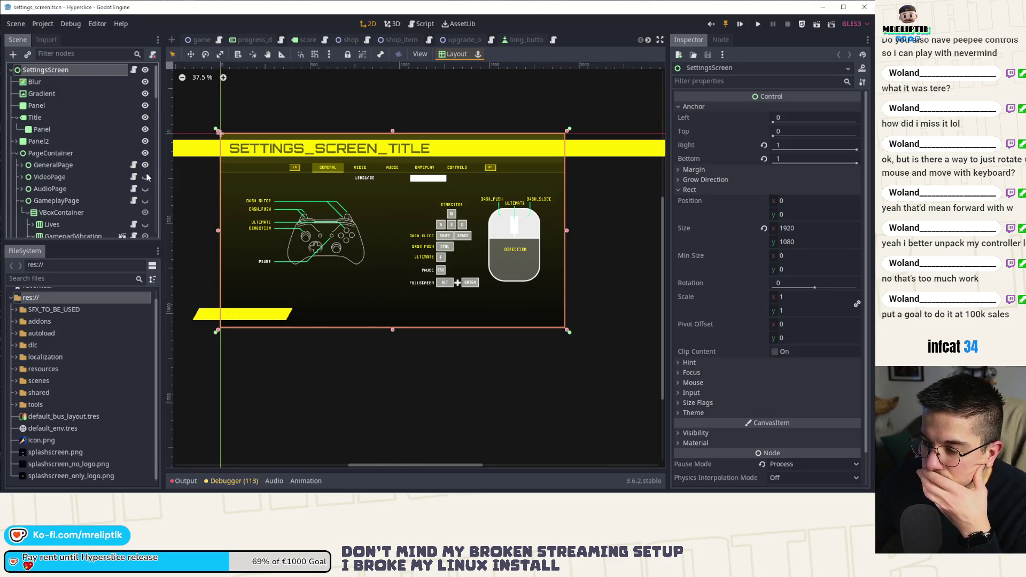
pyautogui.scroll(-3, 97, 207)
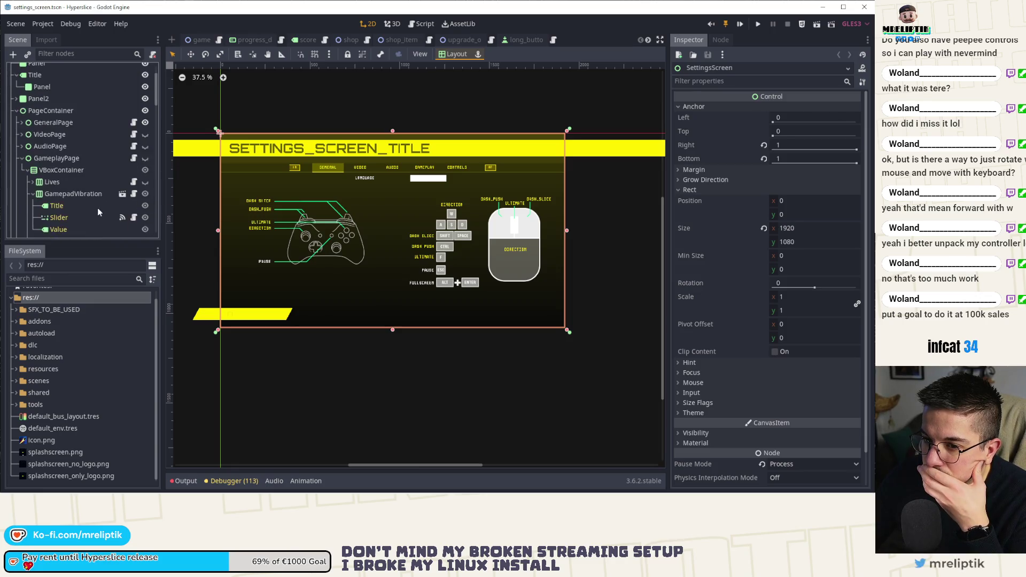
pyautogui.scroll(3, 97, 212)
pyautogui.click(22, 200)
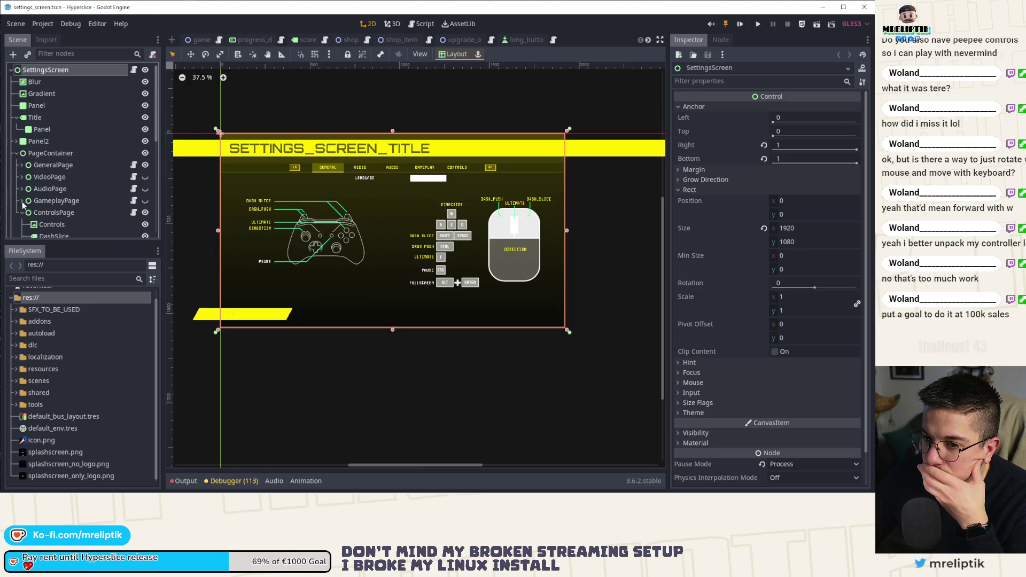
pyautogui.click(145, 212)
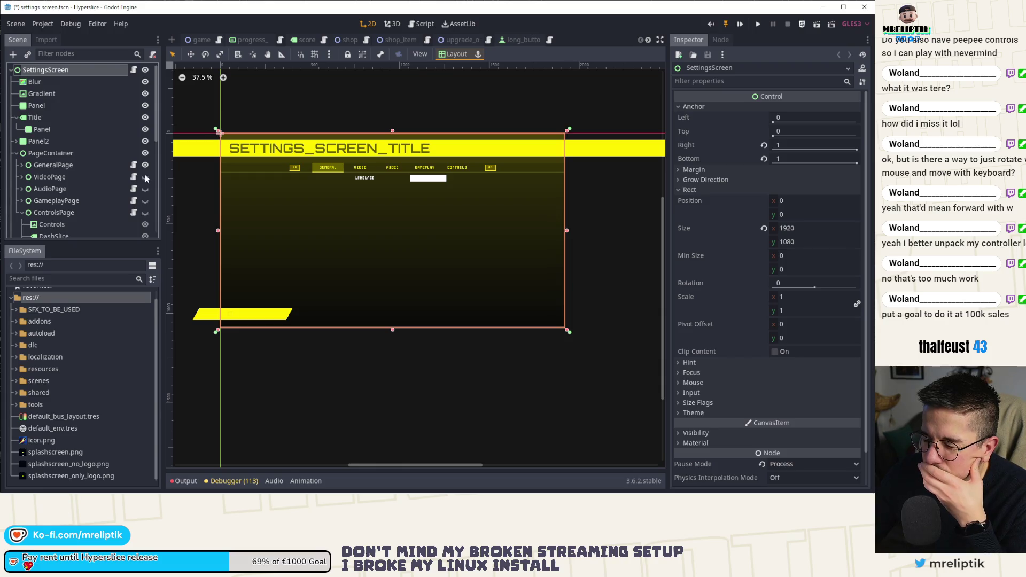
# Step: Briefly toggle GameplayPage's visibility, then show the VideoPage in the viewport
pyautogui.click(131, 203)
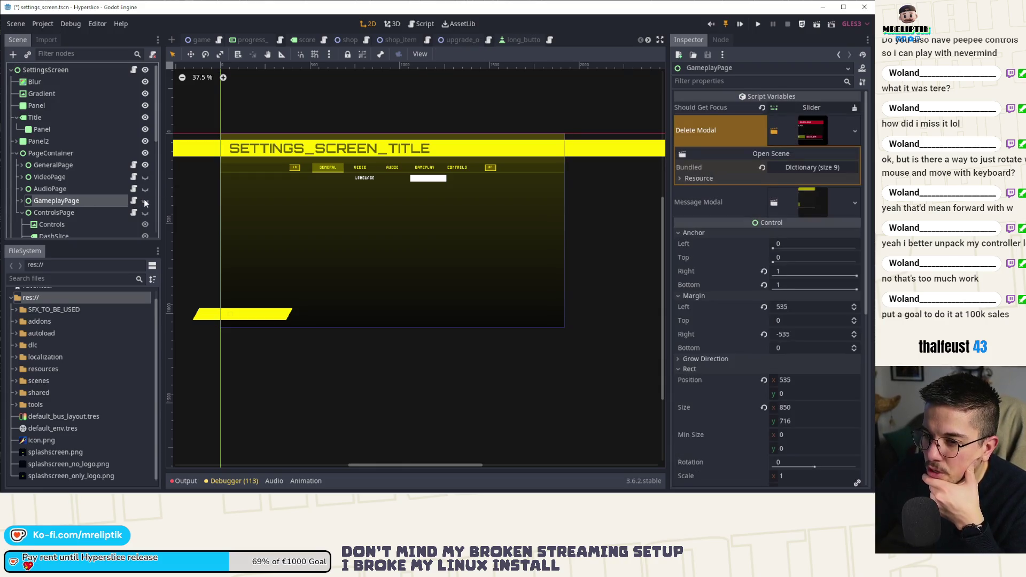
pyautogui.click(145, 201)
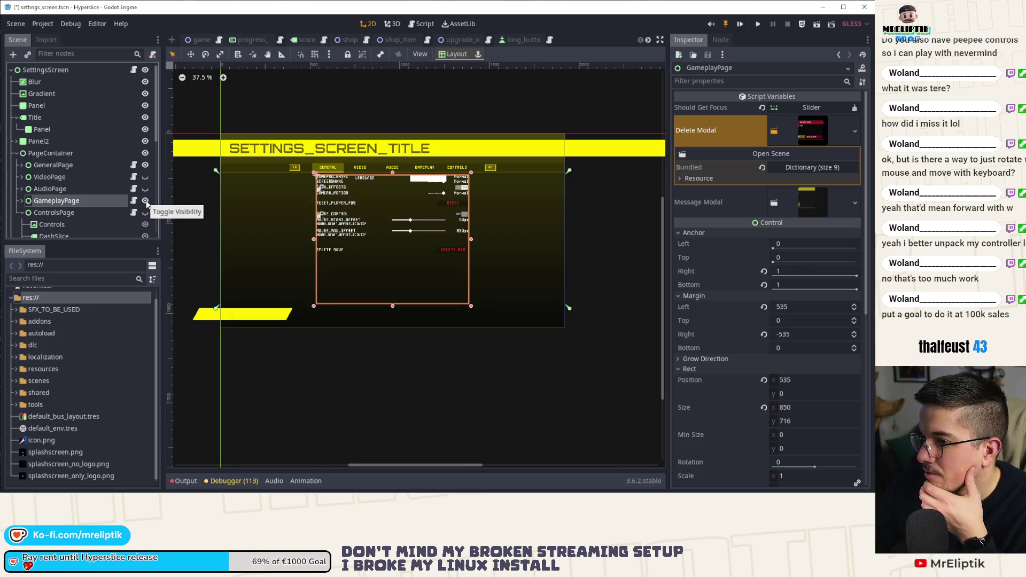
pyautogui.click(145, 201)
pyautogui.click(145, 177)
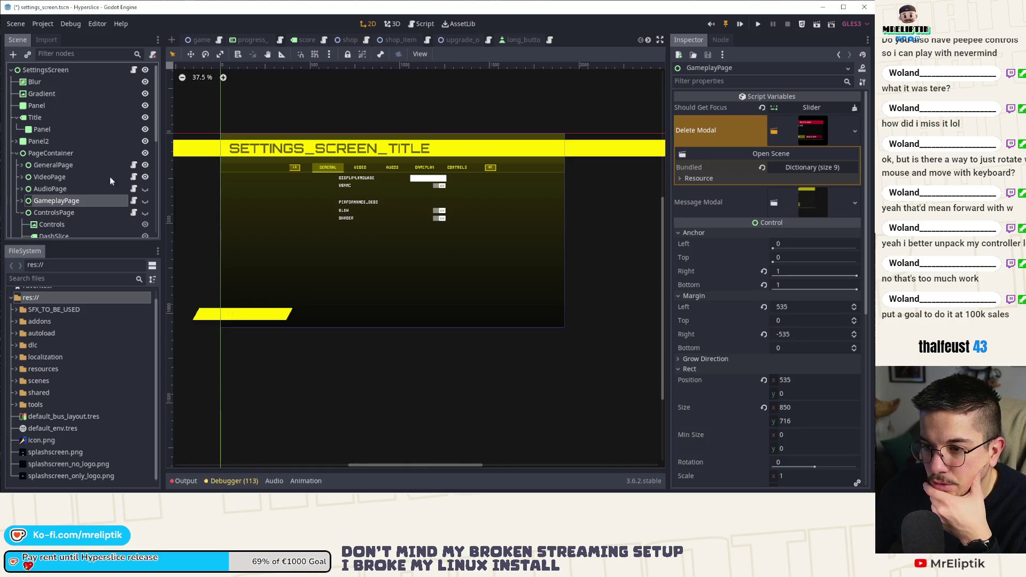
pyautogui.click(110, 177)
pyautogui.scroll(1, 372, 200)
pyautogui.scroll(3, 372, 201)
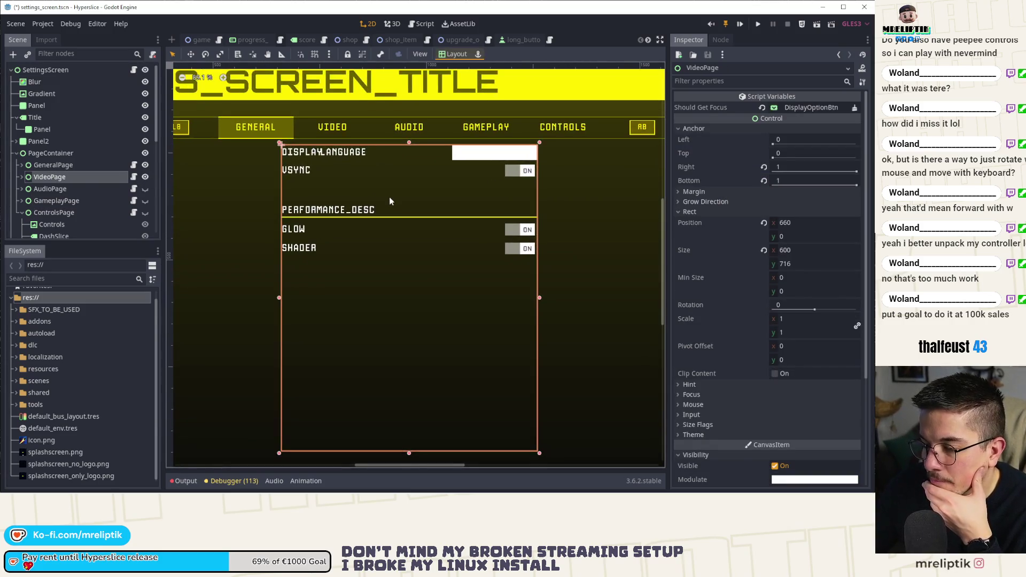
# Step: Hide the GeneralPage and select the VSYNC row container on the video page
pyautogui.click(299, 172)
pyautogui.scroll(3, 315, 162)
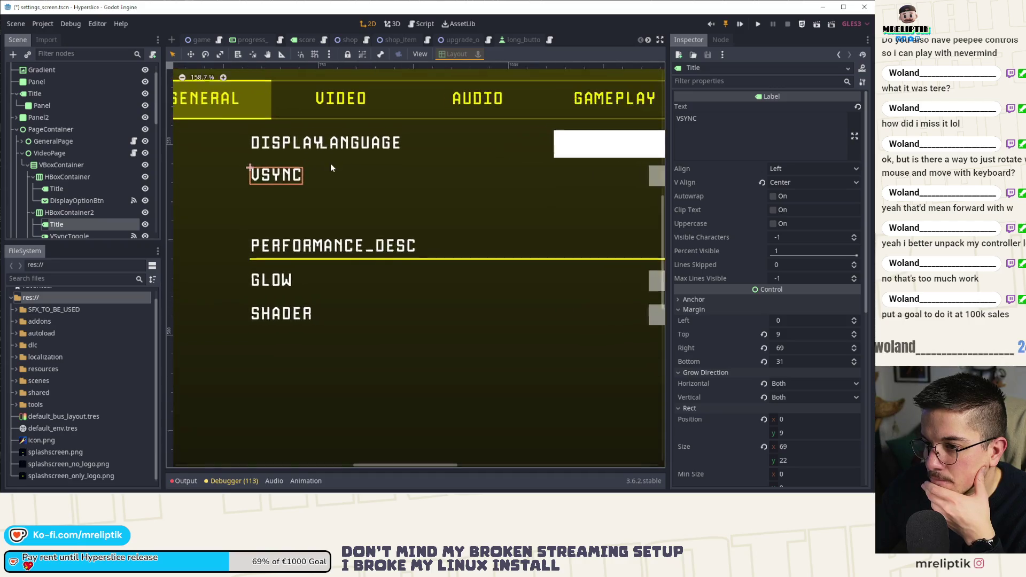
pyautogui.scroll(1, 330, 163)
pyautogui.click(312, 146)
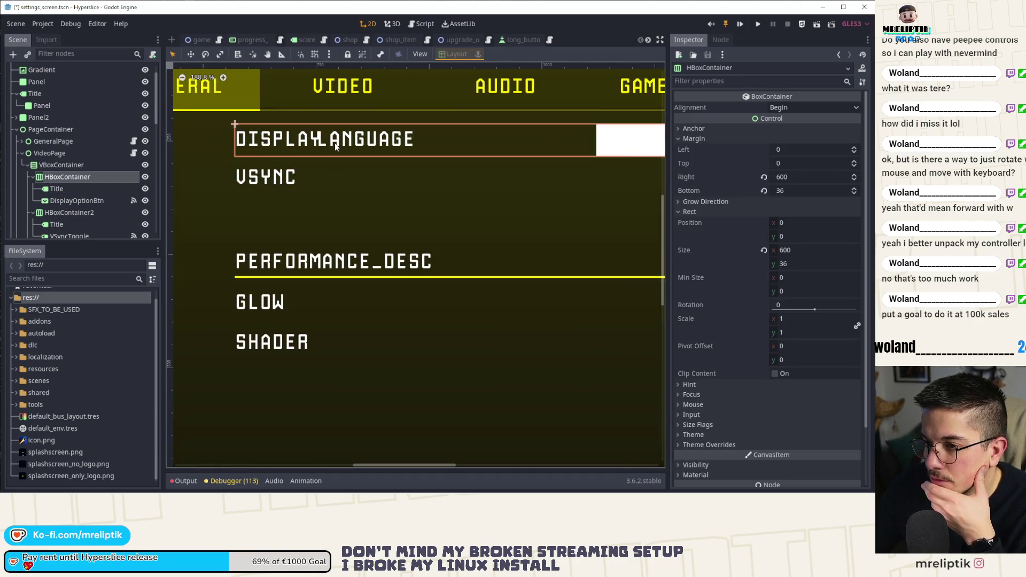
pyautogui.click(145, 141)
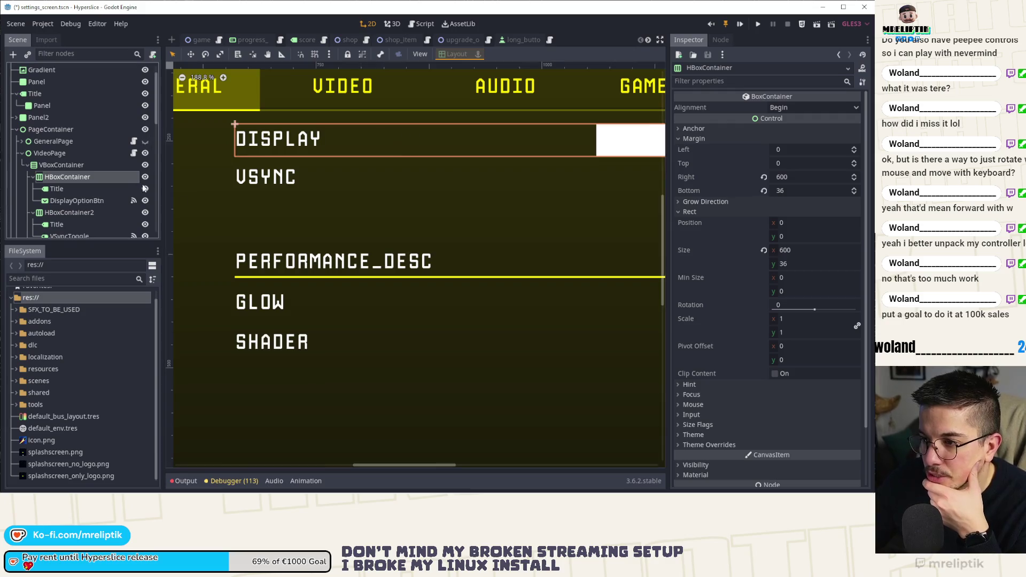
pyautogui.scroll(-2, 315, 201)
pyautogui.scroll(2, 315, 200)
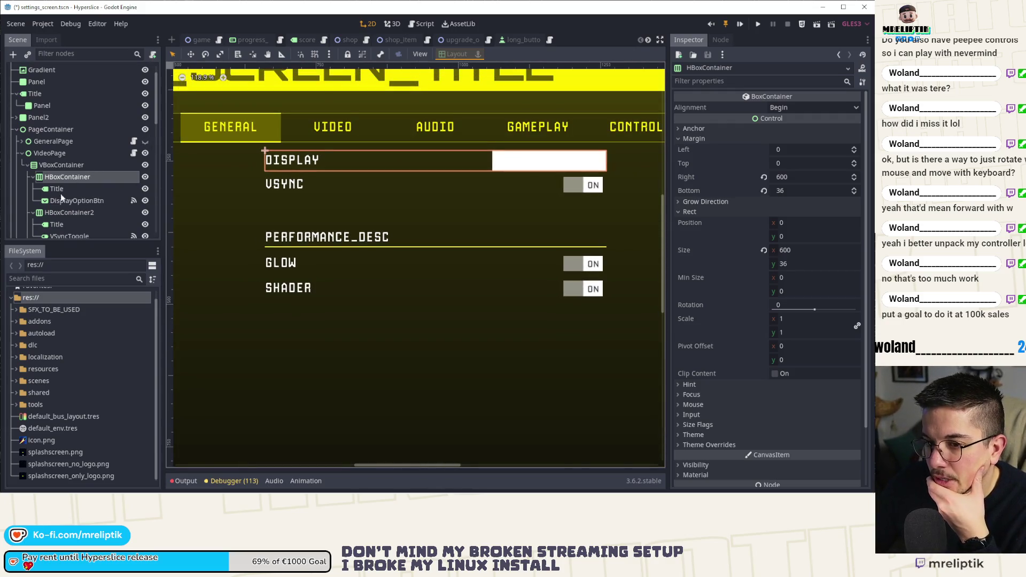
pyautogui.click(58, 212)
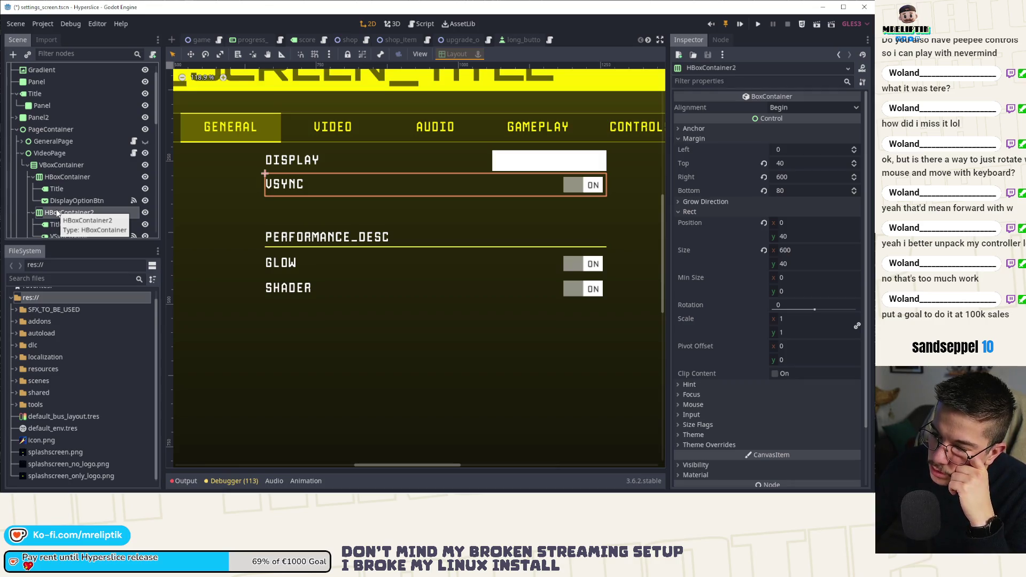
# Step: Duplicate the VSYNC row container and save settings_screen.tscn
pyautogui.scroll(-2, 58, 213)
pyautogui.click(83, 205)
pyautogui.click(81, 174)
pyautogui.hotkey('ctrl', 'd')
pyautogui.hotkey('ctrl', 's')
# Step: Open the GamepadVibration scene from GameplayPage and select its Slider to study its settings
pyautogui.scroll(-2, 108, 170)
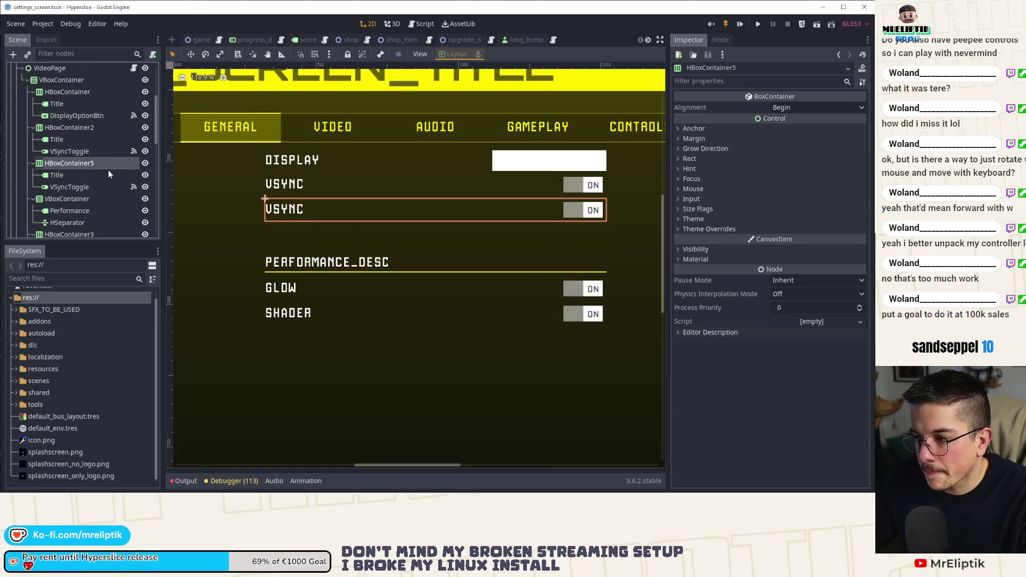
pyautogui.click(77, 187)
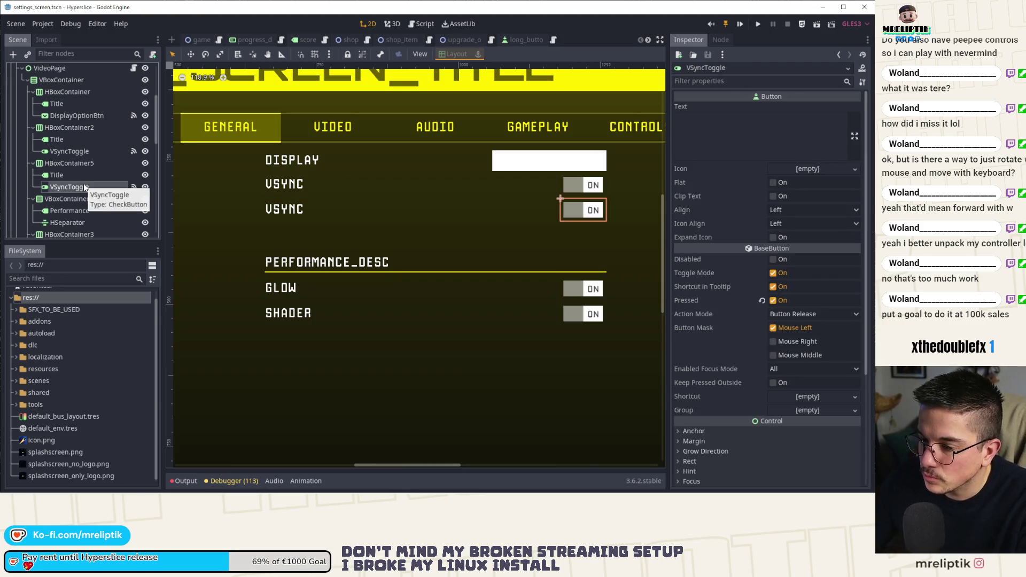
pyautogui.scroll(-8, 75, 171)
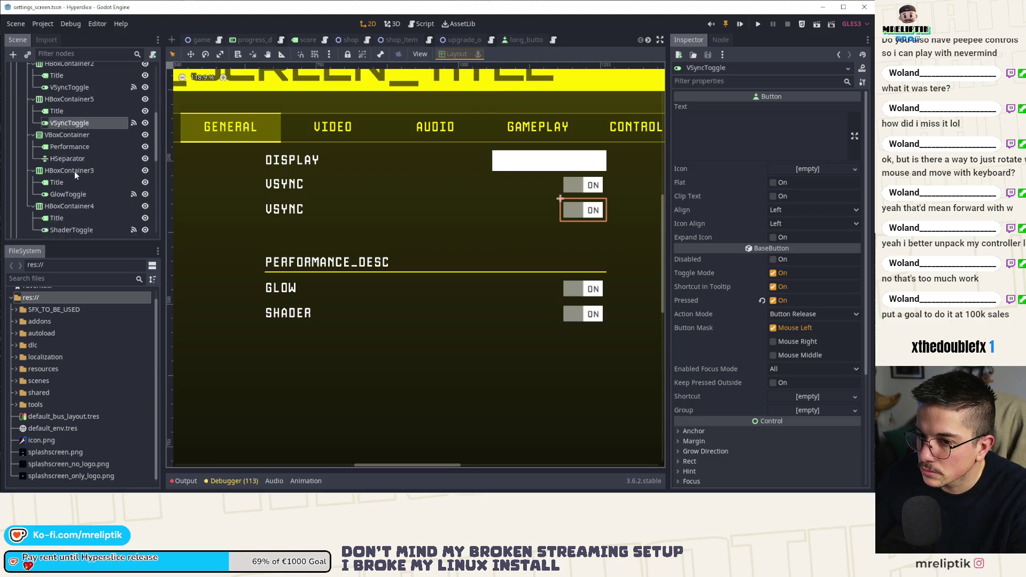
pyautogui.click(21, 125)
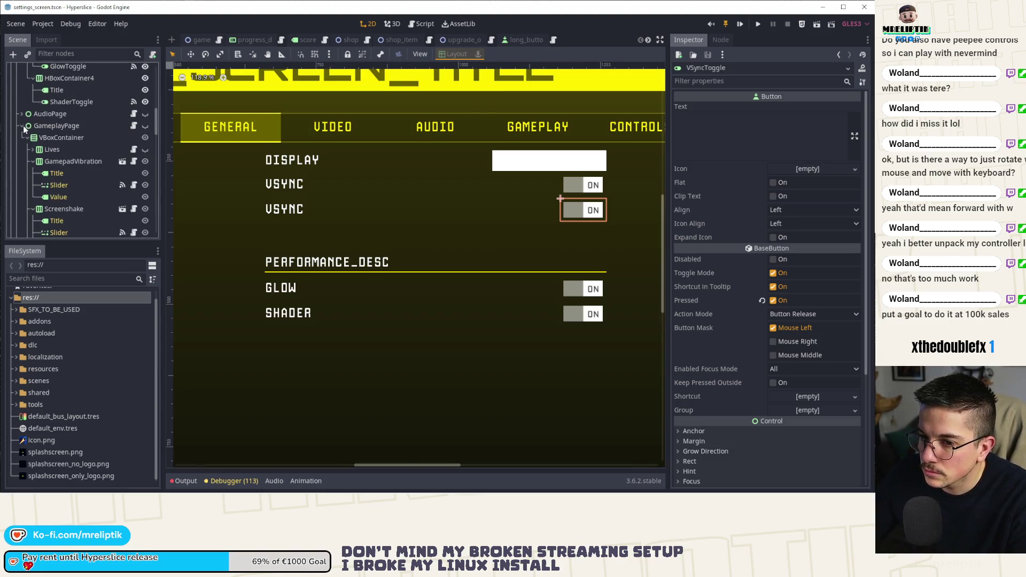
pyautogui.click(122, 162)
pyautogui.click(60, 93)
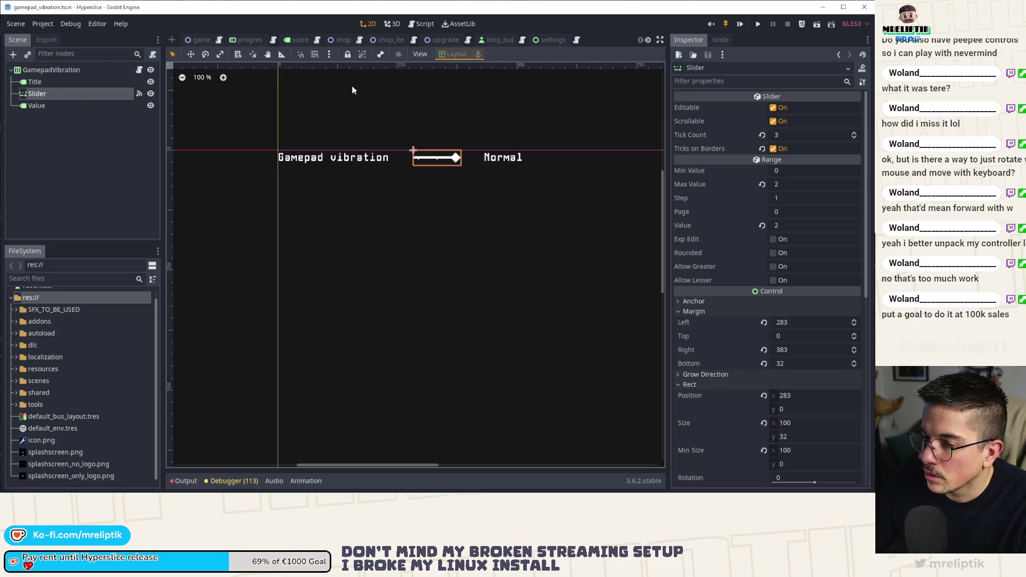
# Step: Return to settings_screen.tscn and collapse the GameplayPage and AudioPage branches in the Scene dock
pyautogui.click(546, 39)
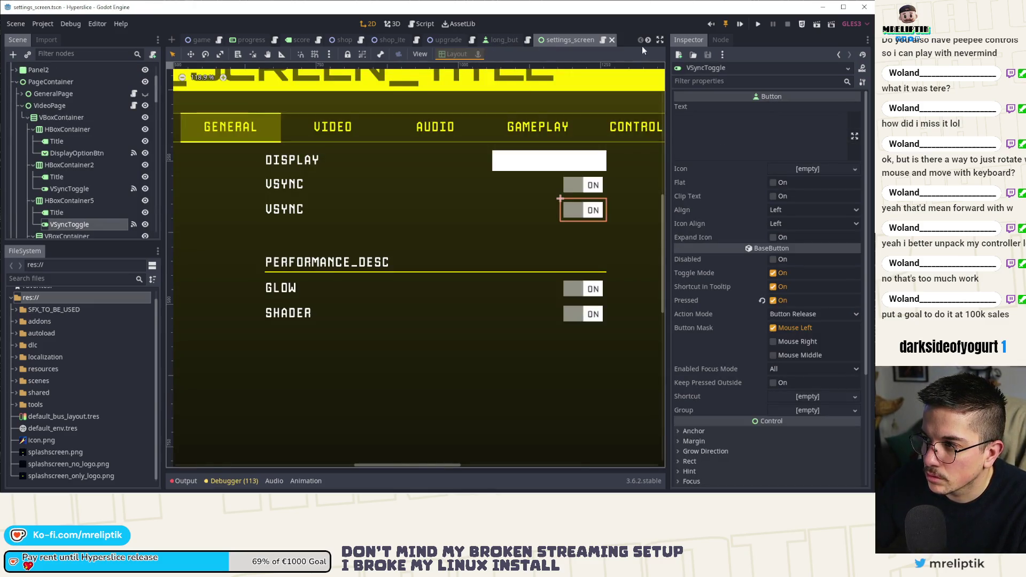
pyautogui.click(646, 40)
pyautogui.scroll(1, 582, 41)
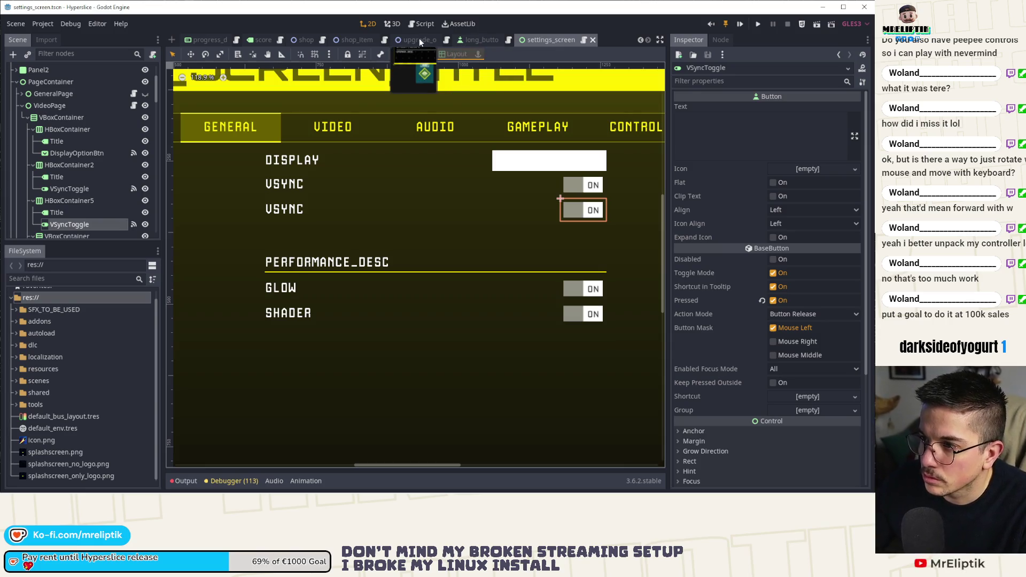
pyautogui.scroll(-5, 93, 203)
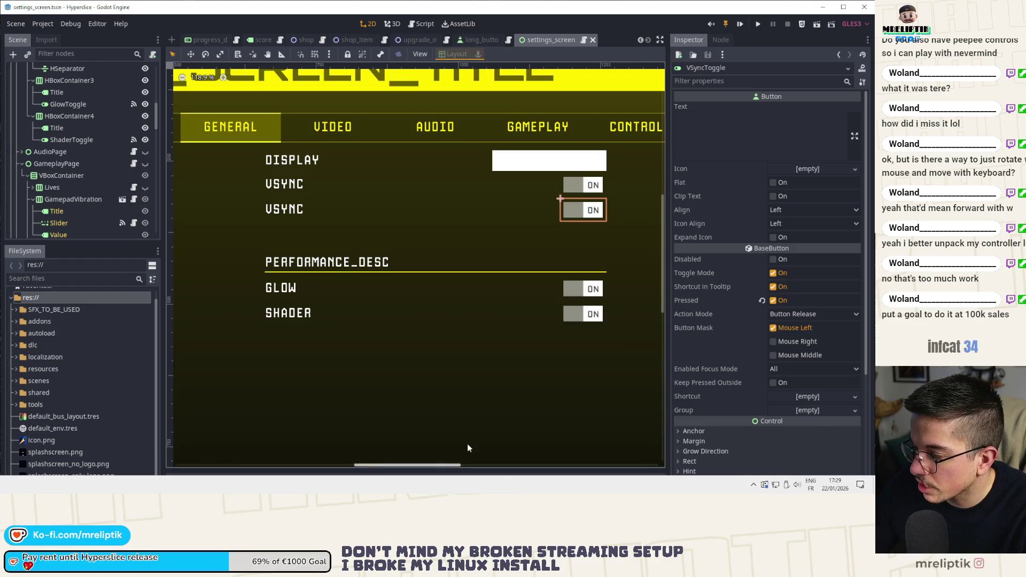
pyautogui.click(22, 163)
pyautogui.click(21, 152)
pyautogui.click(22, 153)
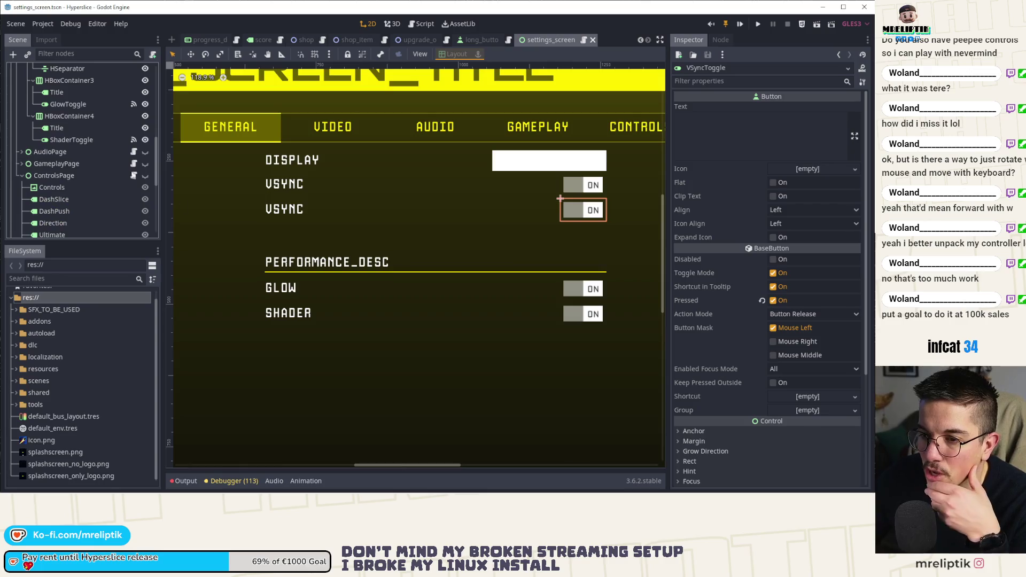
# Step: Glance at the system tray and clock, then select the ControlsPage node
pyautogui.click(753, 485)
pyautogui.click(754, 486)
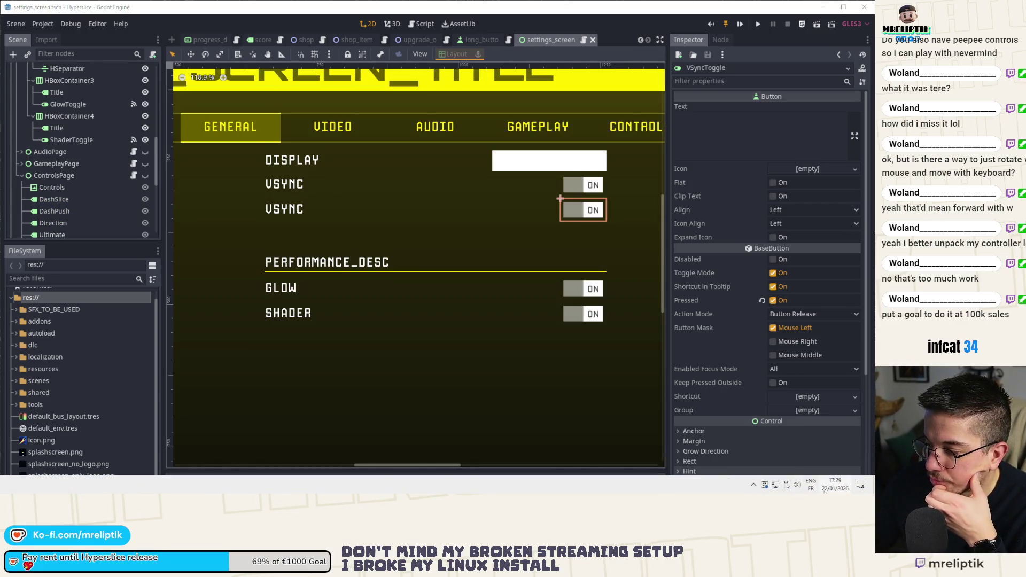
pyautogui.click(828, 487)
pyautogui.click(828, 489)
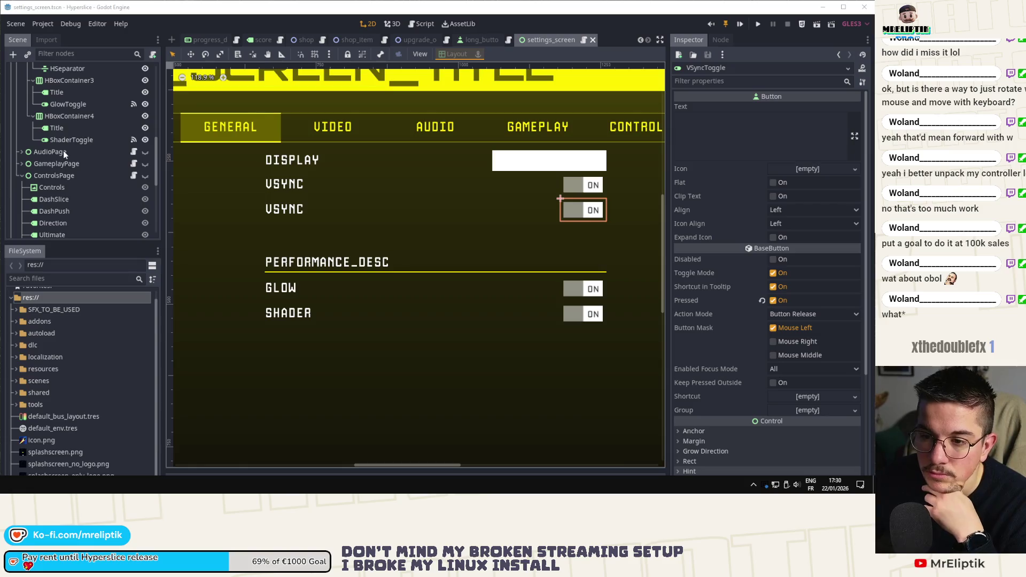
pyautogui.click(62, 180)
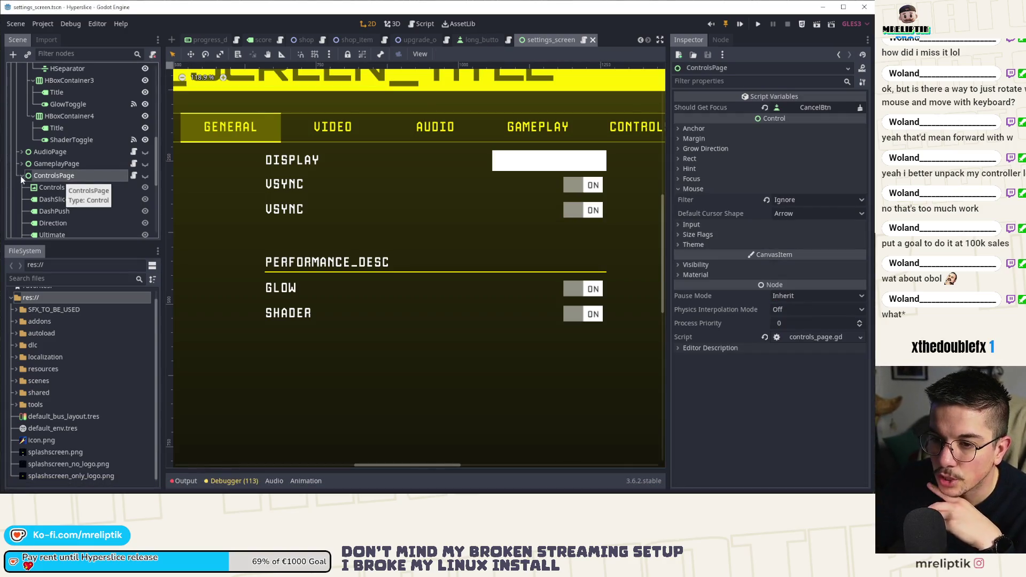
pyautogui.scroll(1, 22, 177)
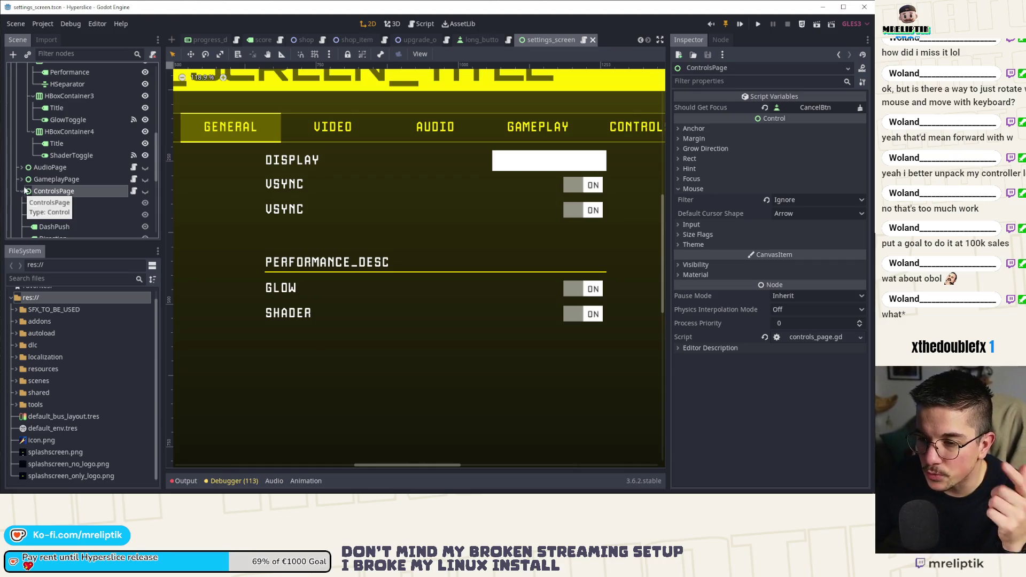
pyautogui.click(286, 210)
pyautogui.scroll(3, 69, 212)
pyautogui.scroll(-3, 70, 210)
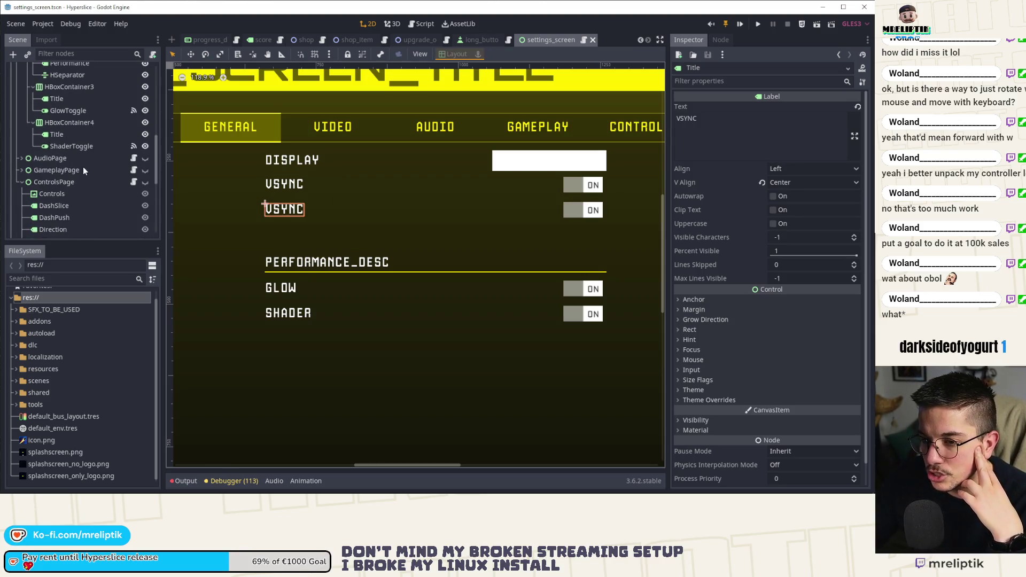
pyautogui.scroll(-2, 82, 166)
pyautogui.click(21, 179)
pyautogui.scroll(-3, 54, 201)
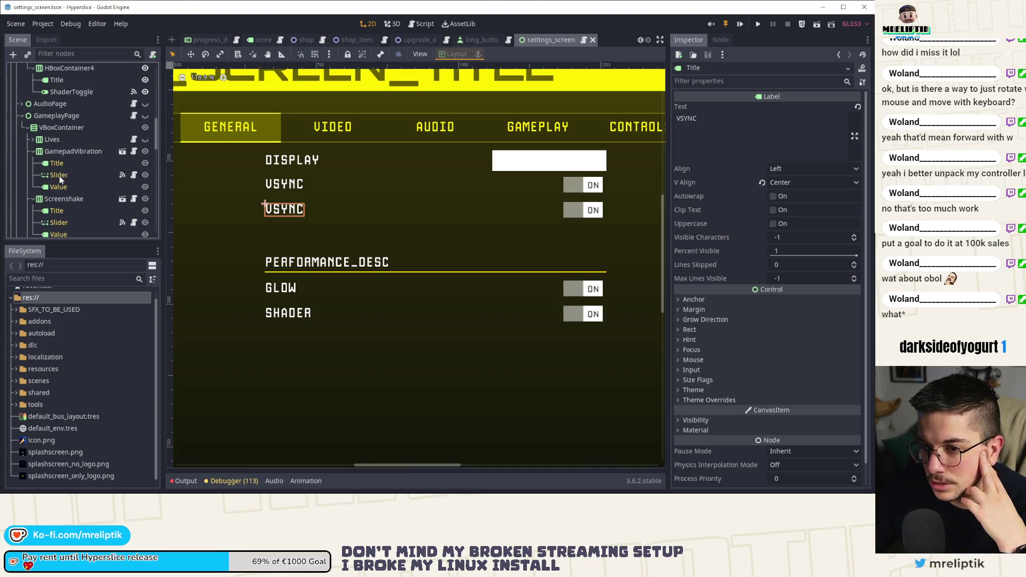
pyautogui.scroll(-3, 55, 204)
pyautogui.scroll(-3, 73, 214)
pyautogui.scroll(-1, 73, 213)
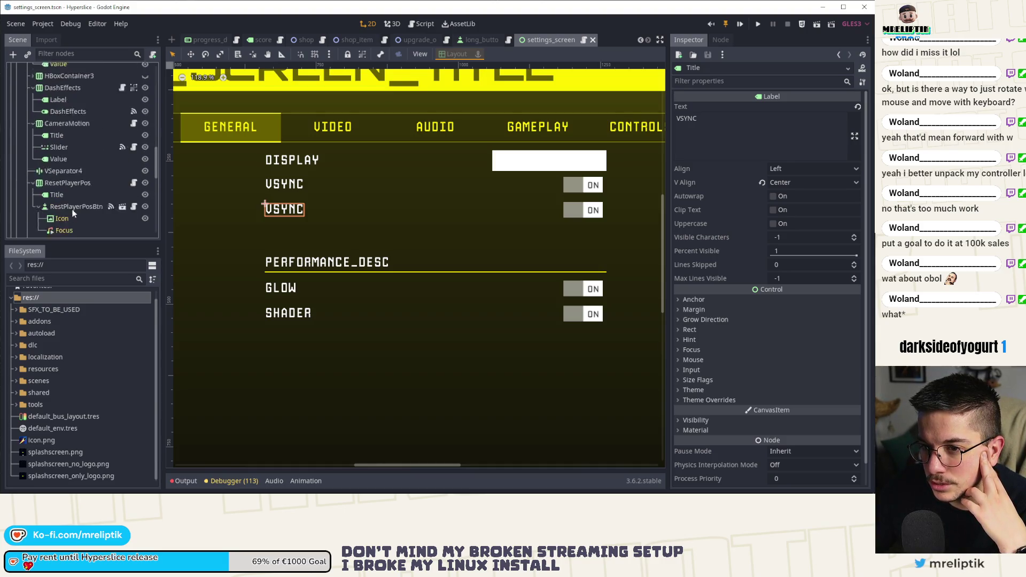
pyautogui.click(132, 170)
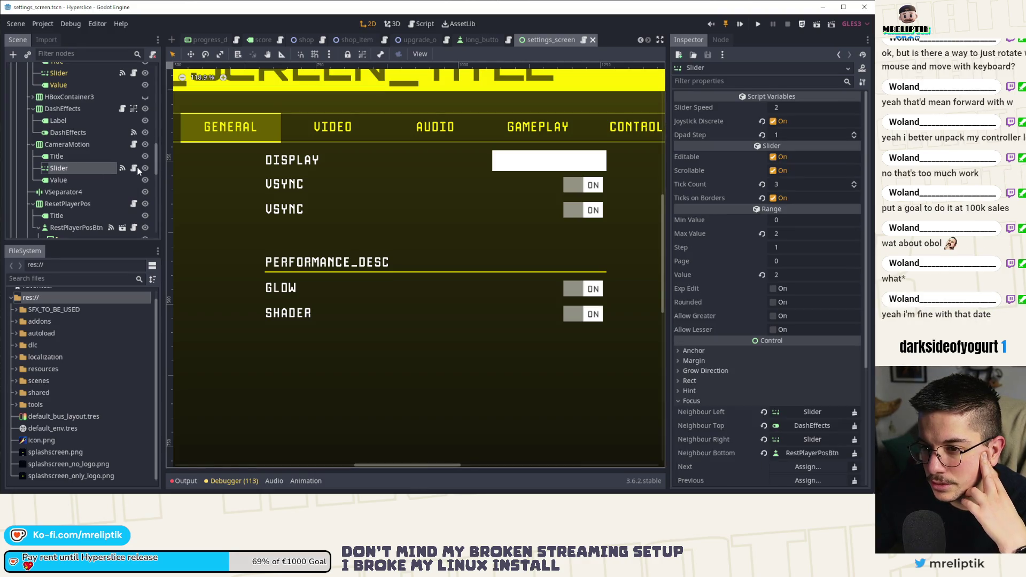
pyautogui.press('Down')
pyautogui.click(71, 168)
pyautogui.scroll(1, 70, 183)
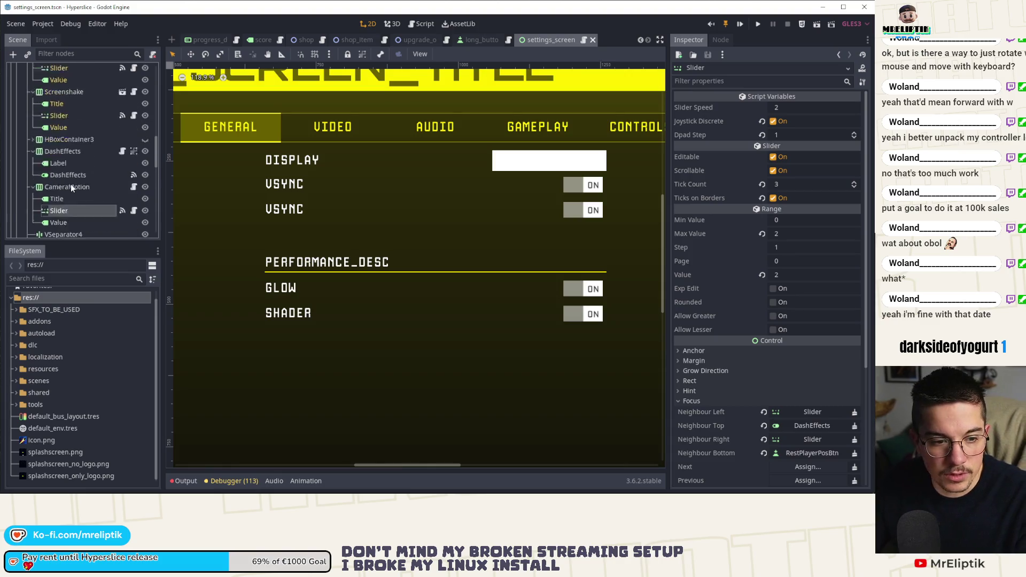
pyautogui.scroll(5, 84, 184)
pyautogui.scroll(1, 82, 187)
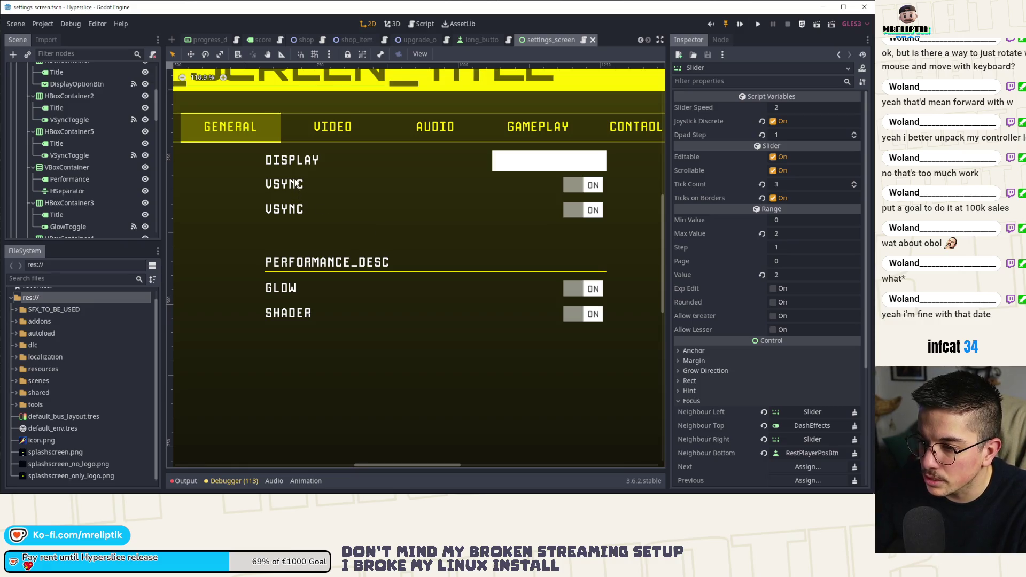
pyautogui.click(289, 184)
pyautogui.scroll(1, 106, 140)
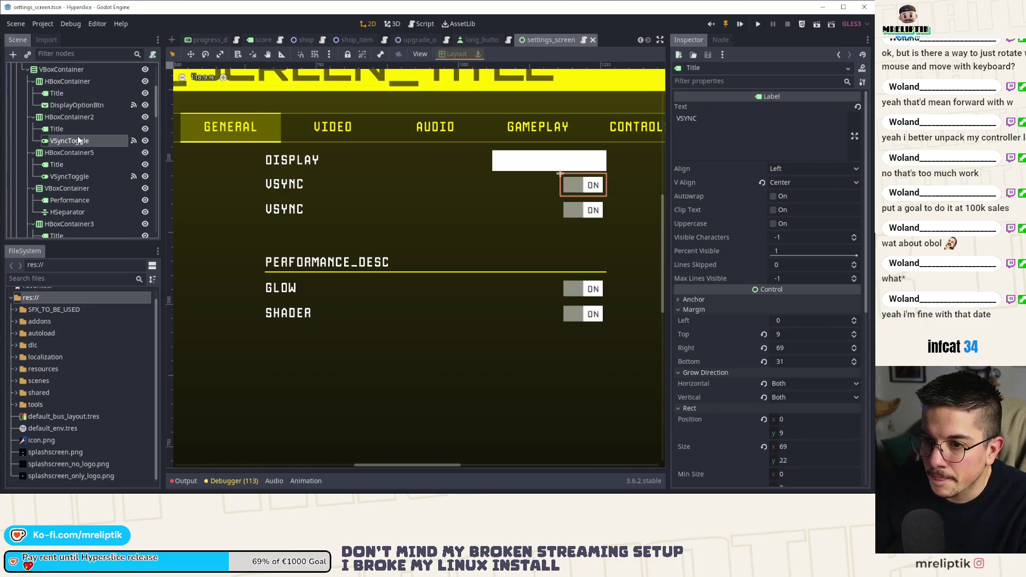
# Step: Change the duplicated row's Title label text from VSYNC to MAX_FPS and save
pyautogui.click(70, 152)
pyautogui.click(67, 176)
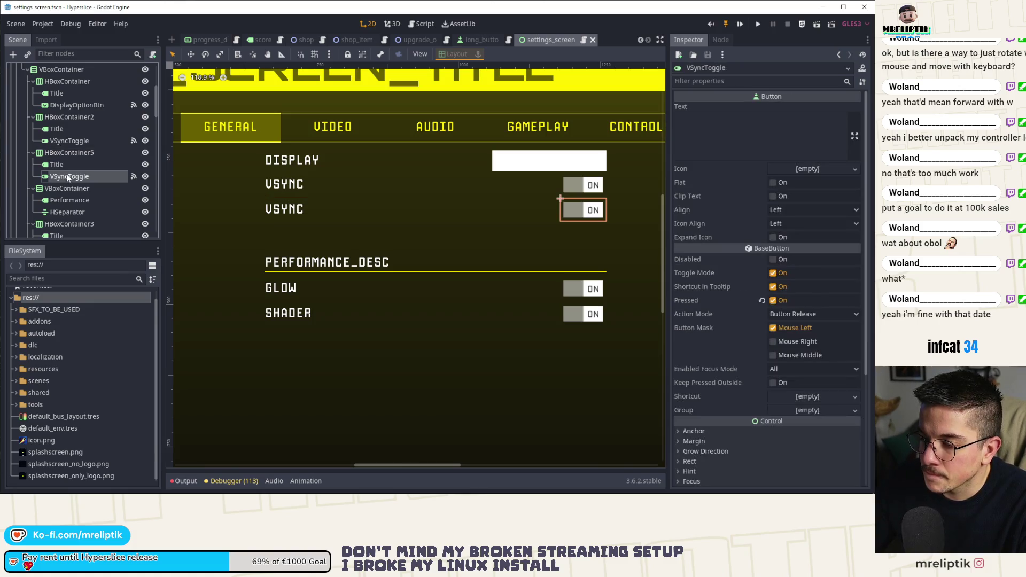
pyautogui.click(57, 164)
pyautogui.click(733, 139)
pyautogui.hotkey('ctrl', 'a')
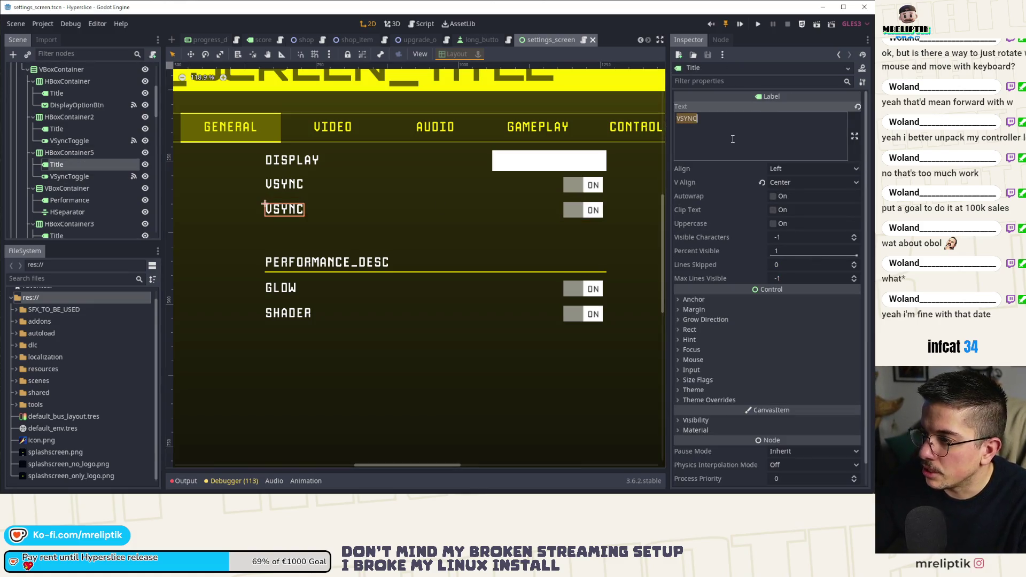
pyautogui.write('MAX_FPS')
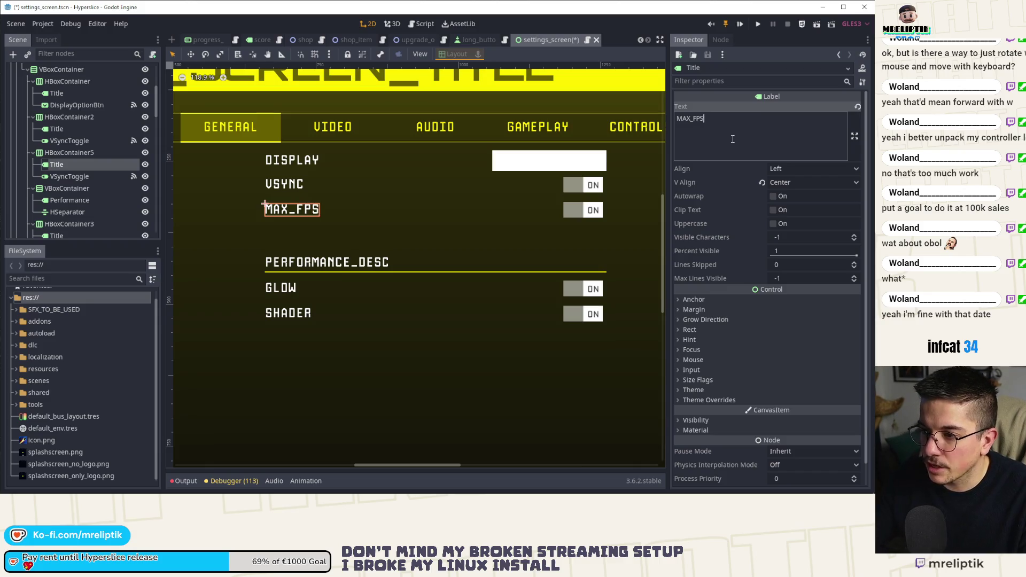
pyautogui.hotkey('ctrl', 's')
# Step: Replace the MAX_FPS row's toggle with a pasted Slider and save the scene
pyautogui.click(67, 176)
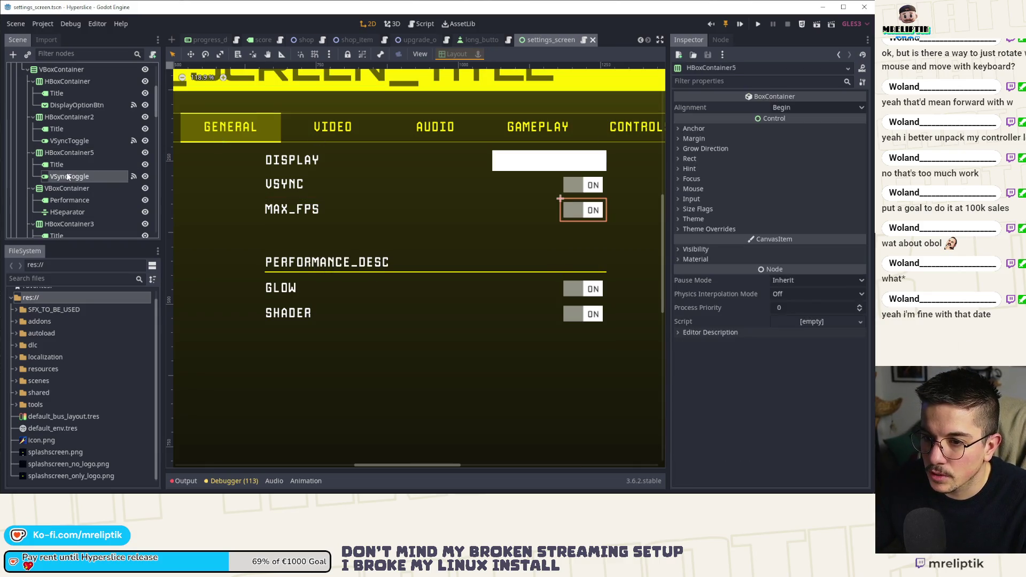
pyautogui.press('Delete')
pyautogui.press('Return')
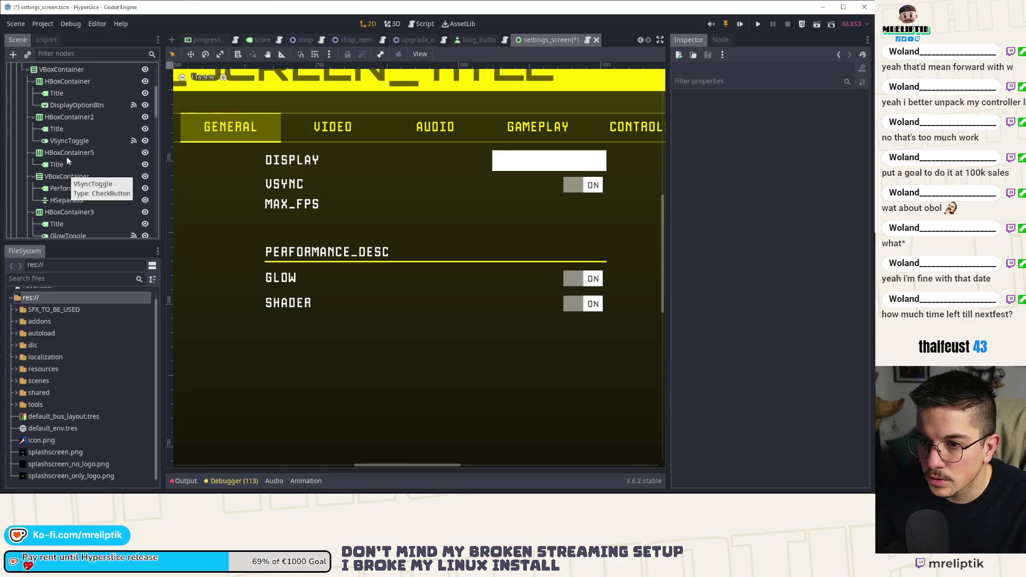
pyautogui.hotkey('ctrl', 'v')
pyautogui.hotkey('ctrl', 's')
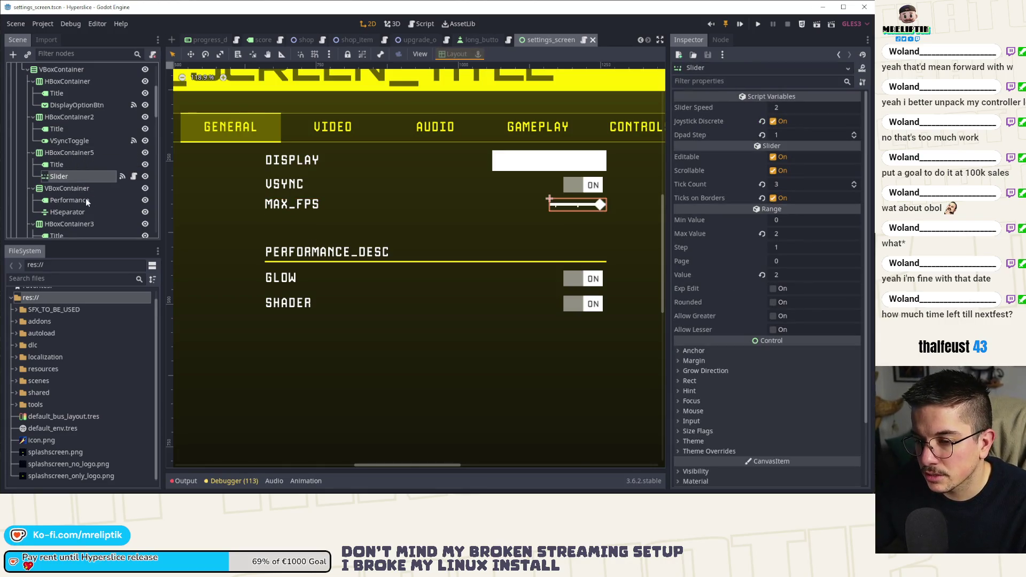
# Step: Rename the pasted slider node to MaxFPSSlider
pyautogui.doubleClick(72, 176)
pyautogui.write('MaxFP')
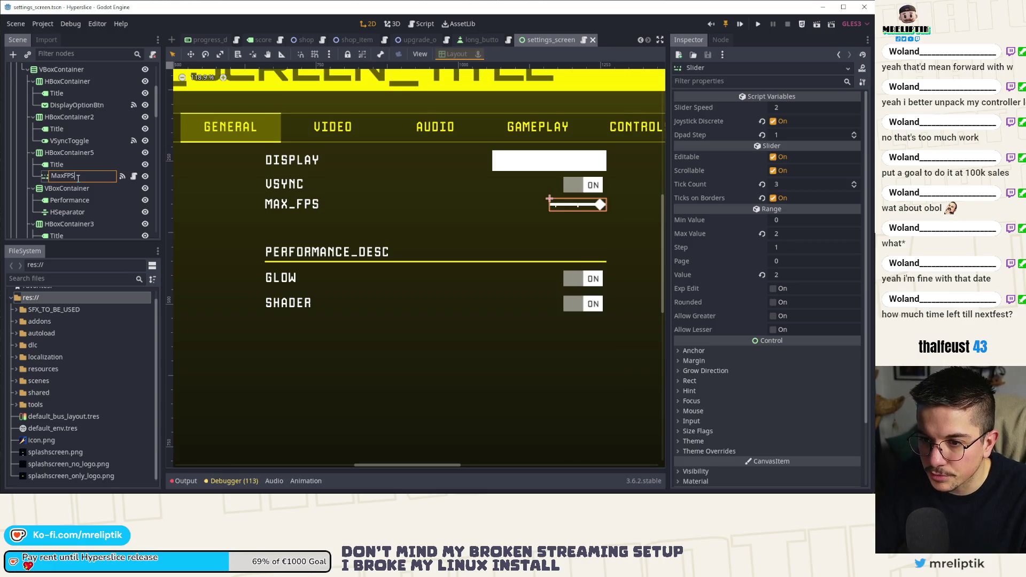
pyautogui.write('Slider')
pyautogui.press('Return')
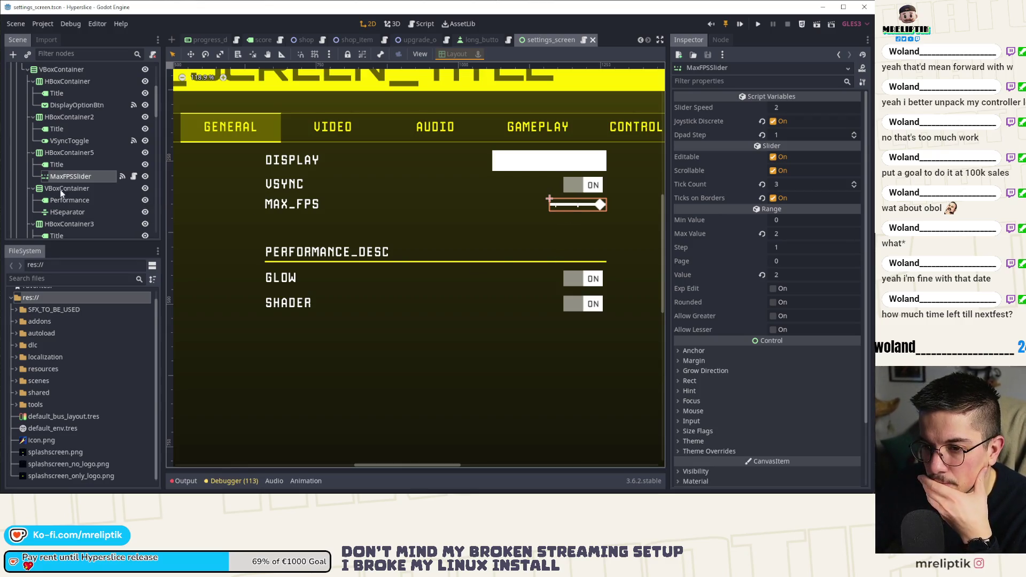
pyautogui.doubleClick(63, 165)
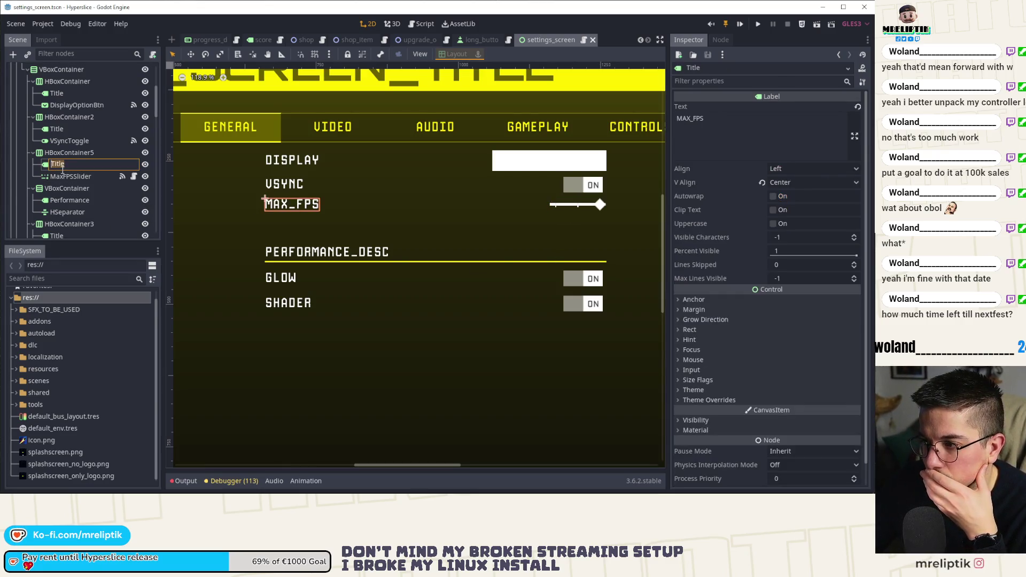
# Step: Inspect the AudioPage master slider's Layout and Size Flags for comparison
pyautogui.click(64, 177)
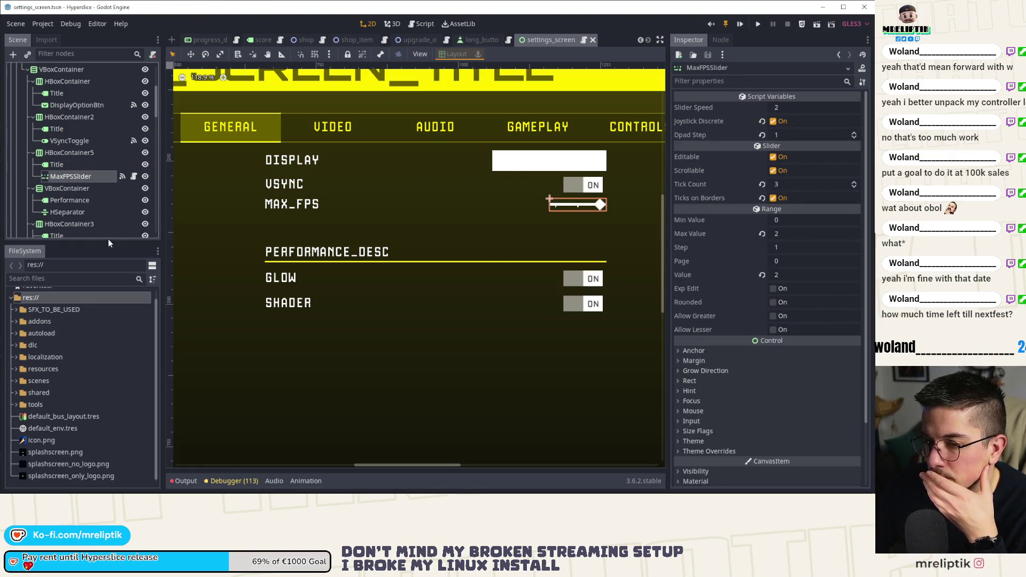
pyautogui.scroll(-3, 101, 212)
pyautogui.scroll(-10, 101, 213)
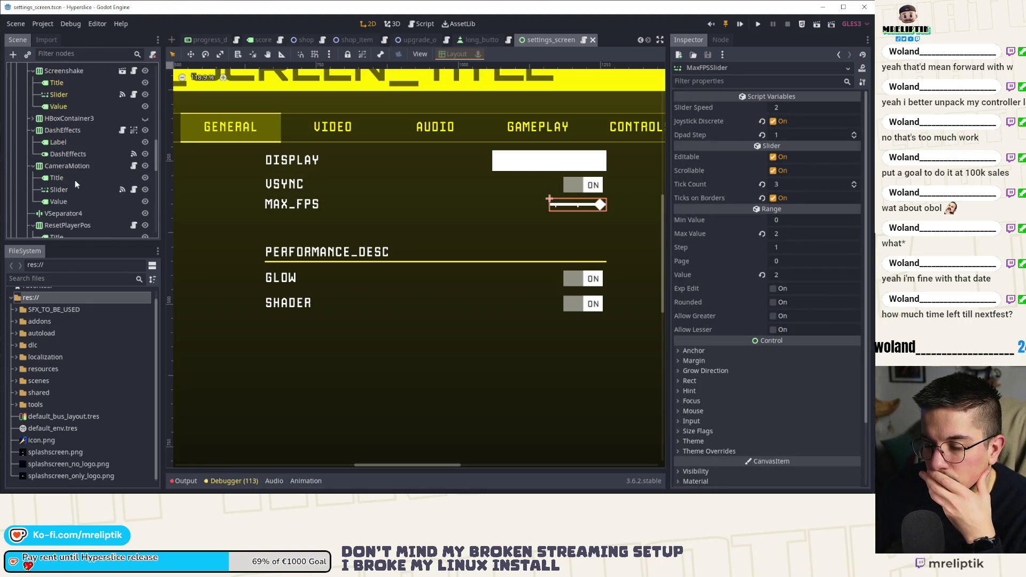
pyautogui.scroll(-5, 76, 184)
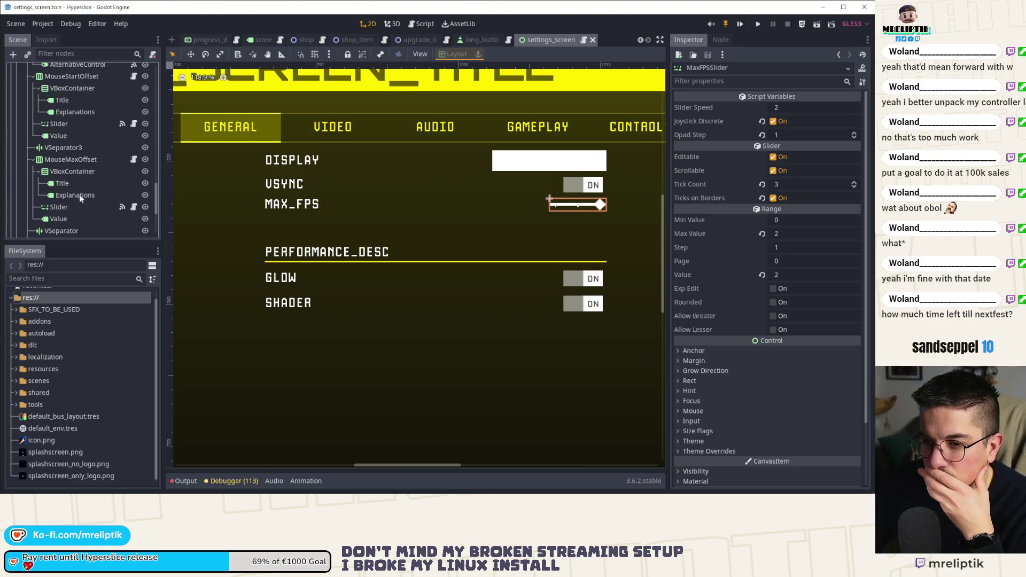
pyautogui.scroll(1, 79, 189)
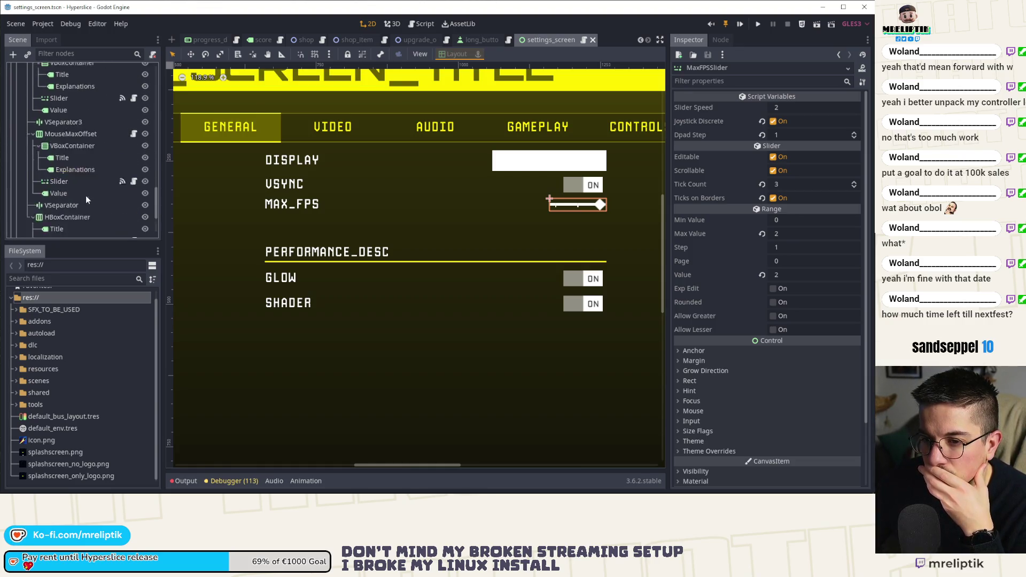
pyautogui.scroll(-1, 86, 195)
pyautogui.scroll(15, 87, 200)
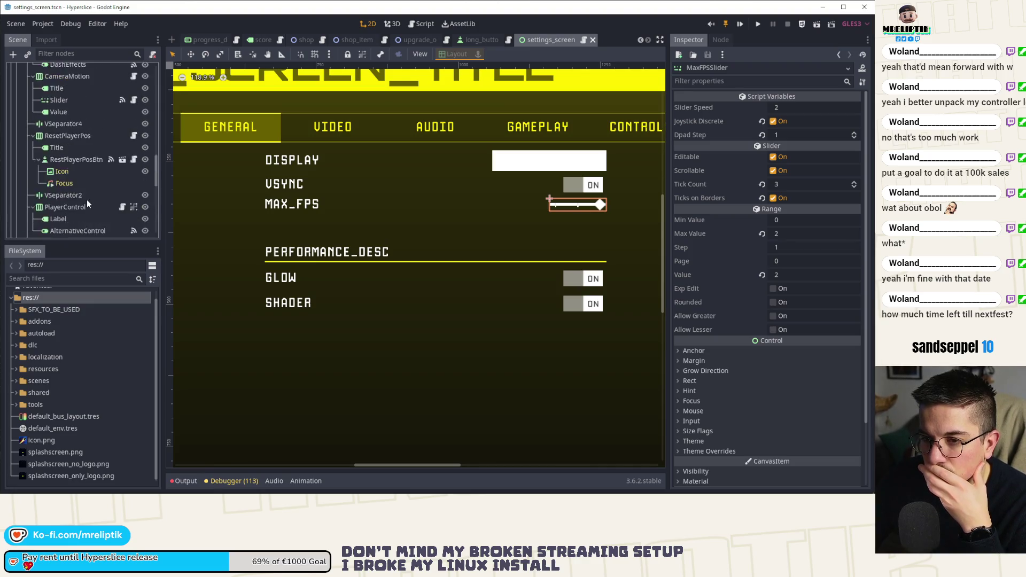
pyautogui.click(22, 142)
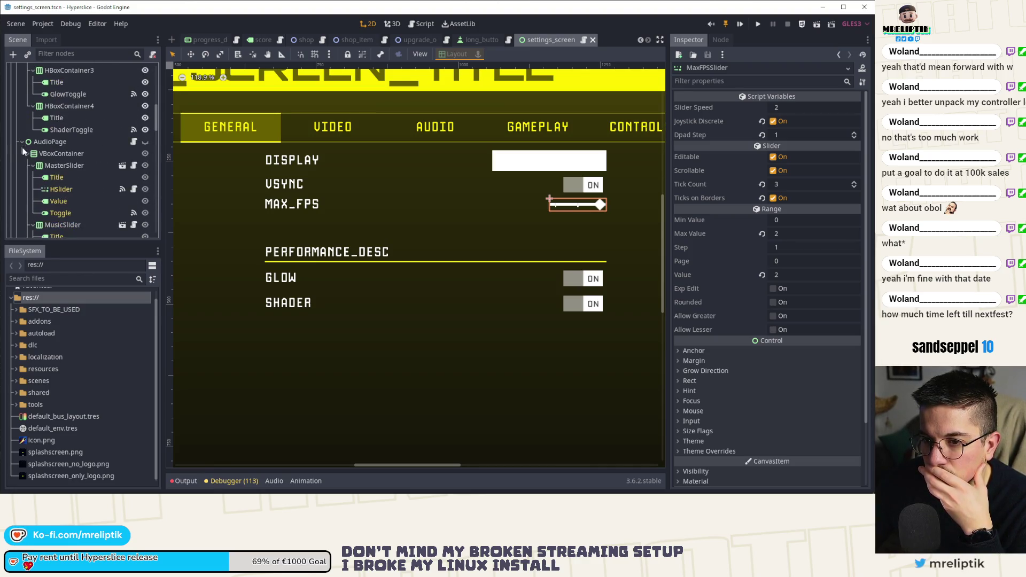
pyautogui.click(74, 190)
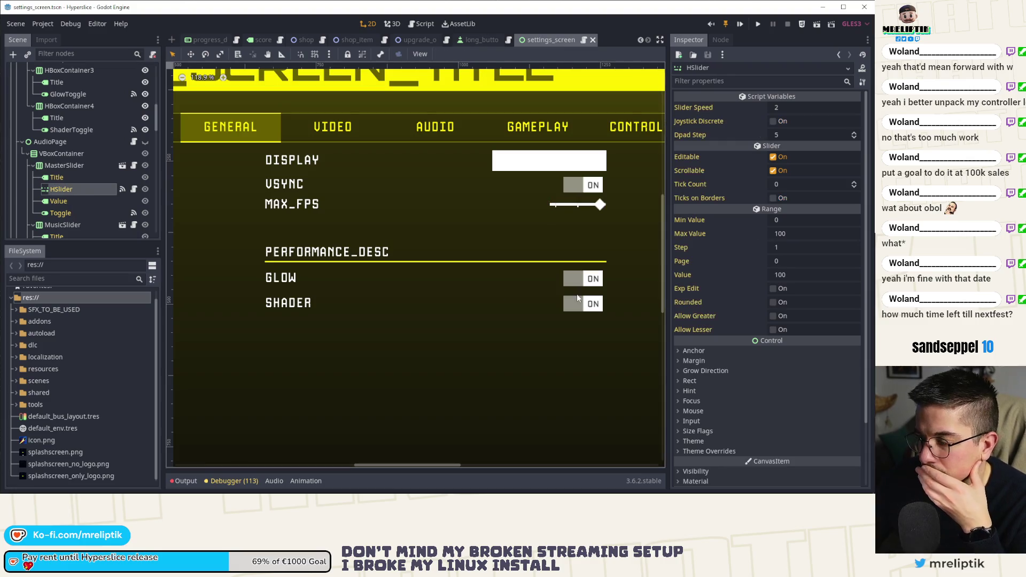
pyautogui.scroll(-3, 790, 361)
pyautogui.click(688, 307)
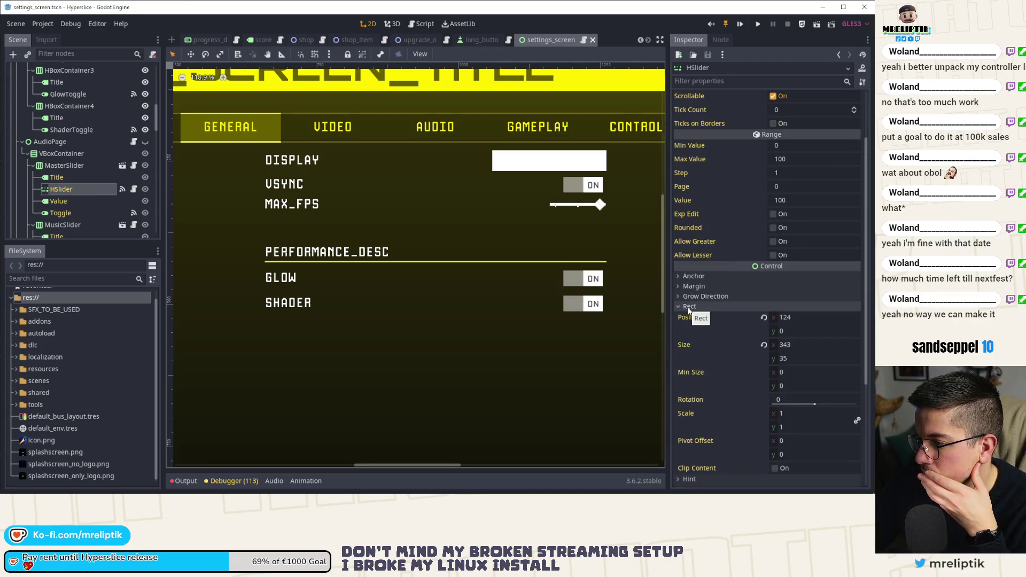
pyautogui.scroll(-3, 723, 420)
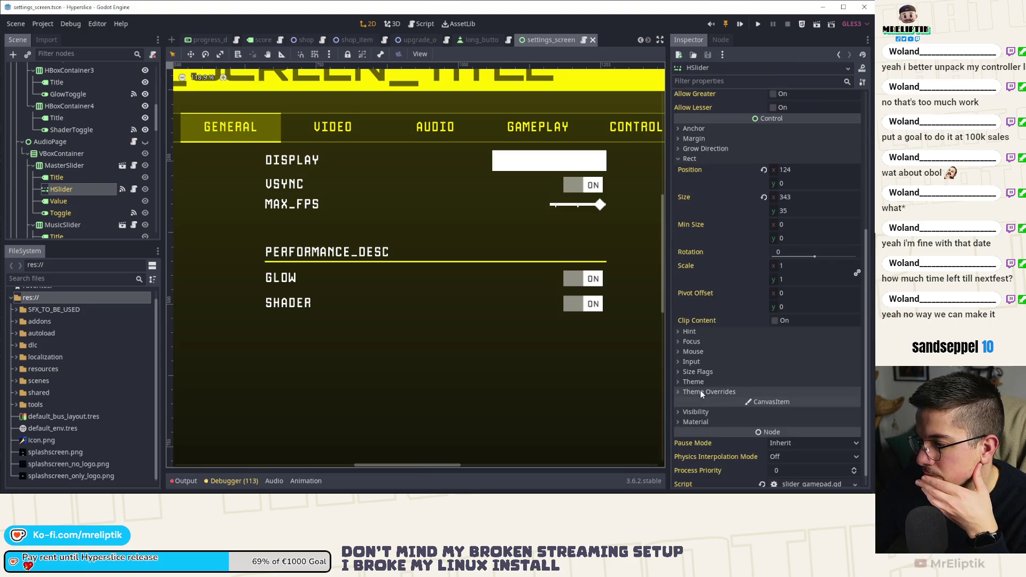
pyautogui.click(700, 373)
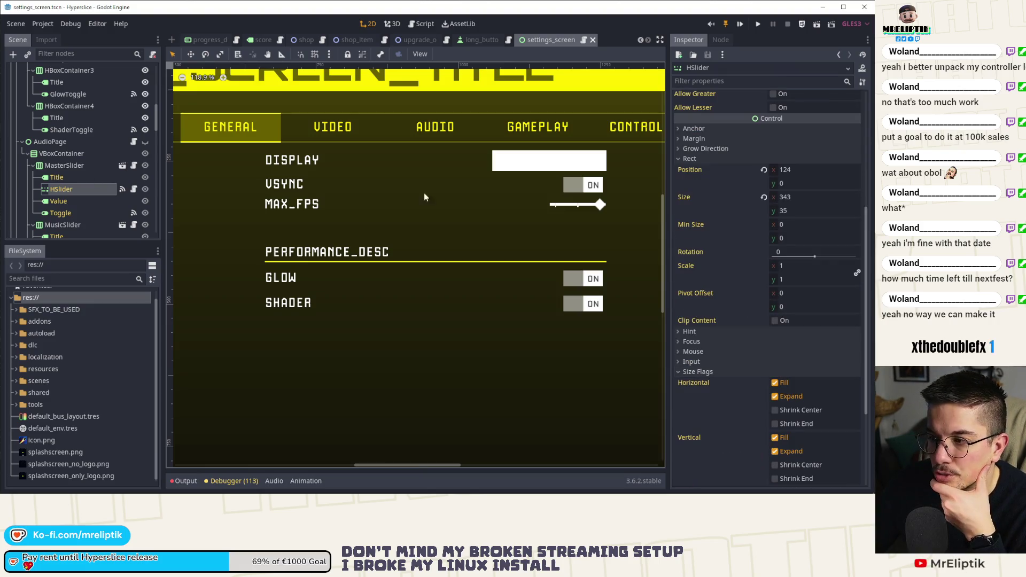
# Step: Tick Horizontal Fill in MaxFPSSlider's Size Flags
pyautogui.click(556, 209)
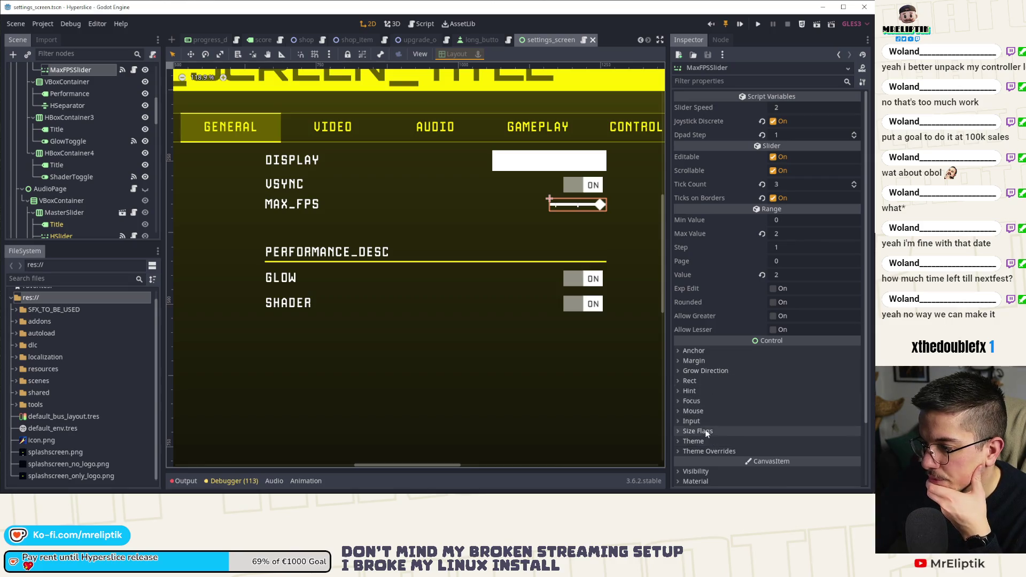
pyautogui.scroll(-1, 758, 443)
pyautogui.scroll(-2, 765, 457)
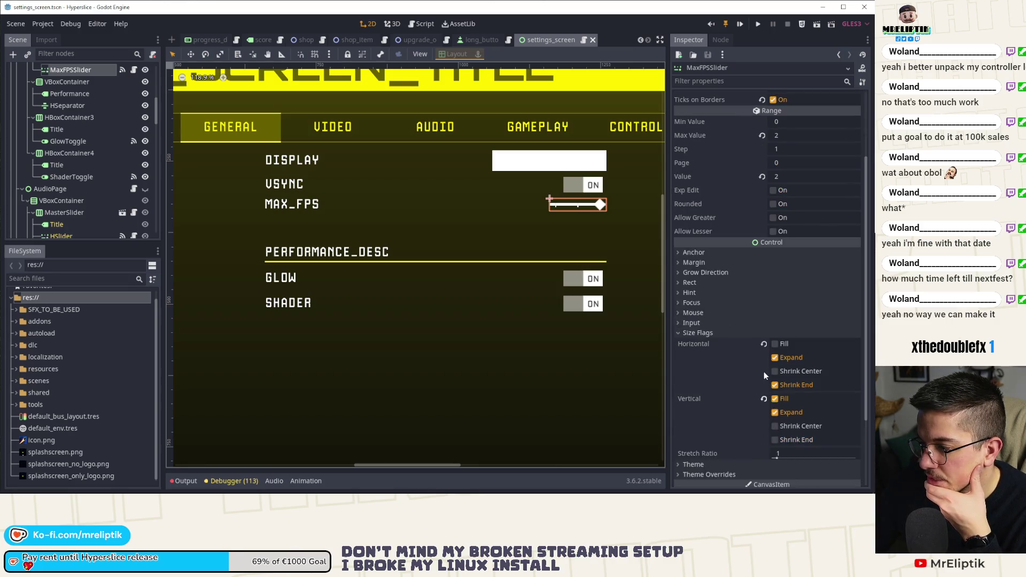
pyautogui.click(774, 344)
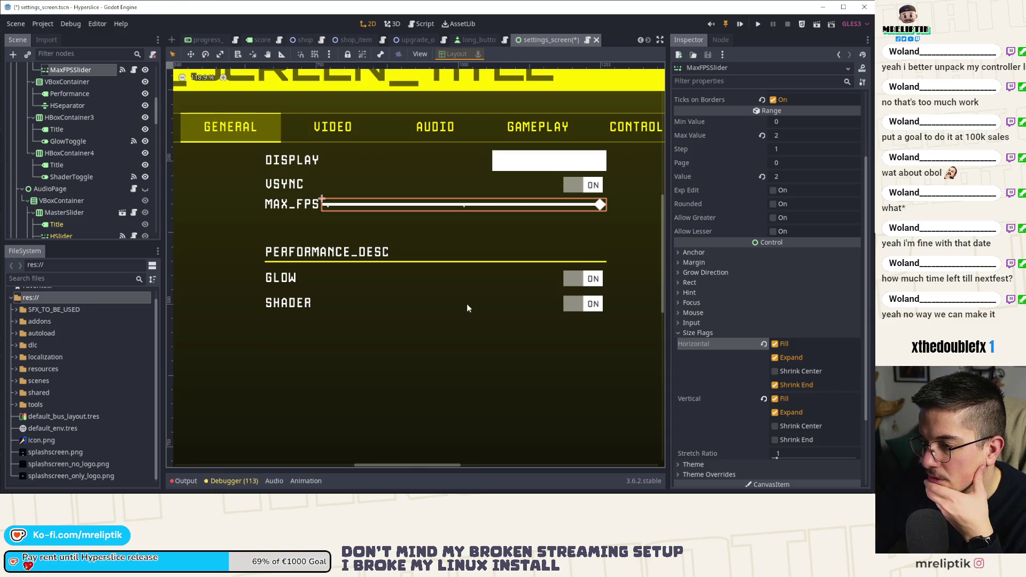
# Step: Show the audio page for reference, then copy the Value label from bus_slider.tscn
pyautogui.scroll(-2, 62, 158)
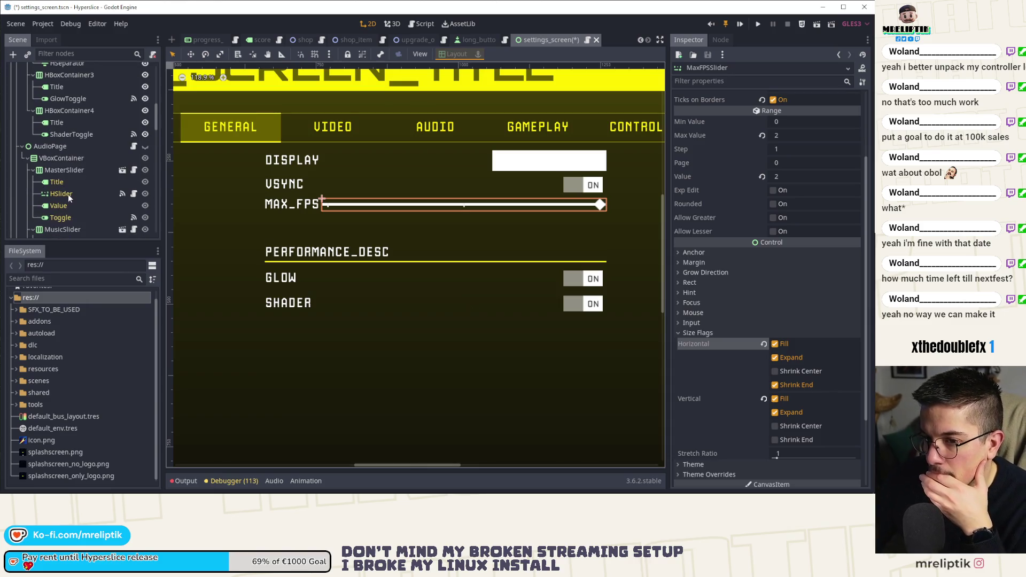
pyautogui.click(145, 147)
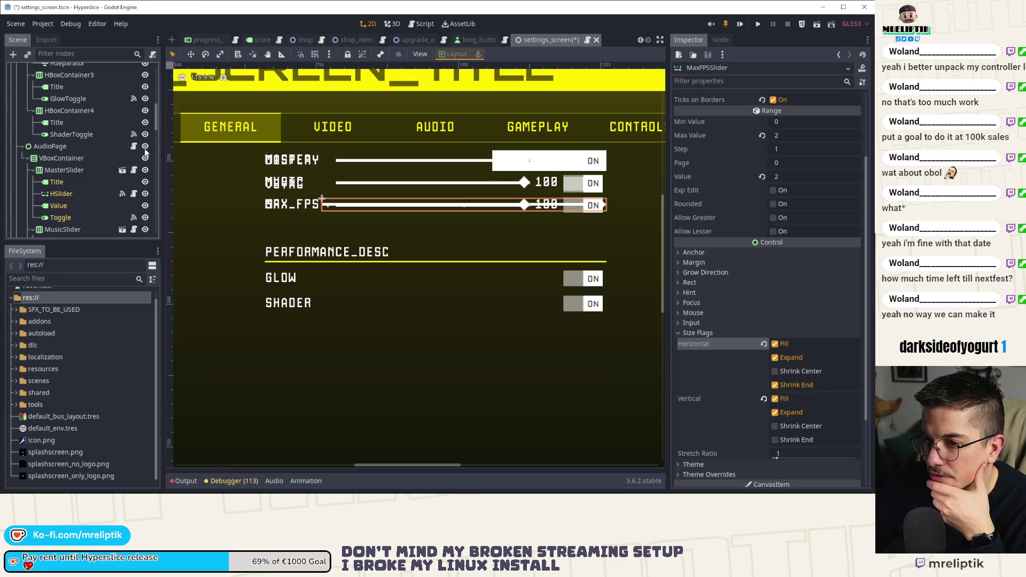
pyautogui.click(64, 209)
pyautogui.click(122, 170)
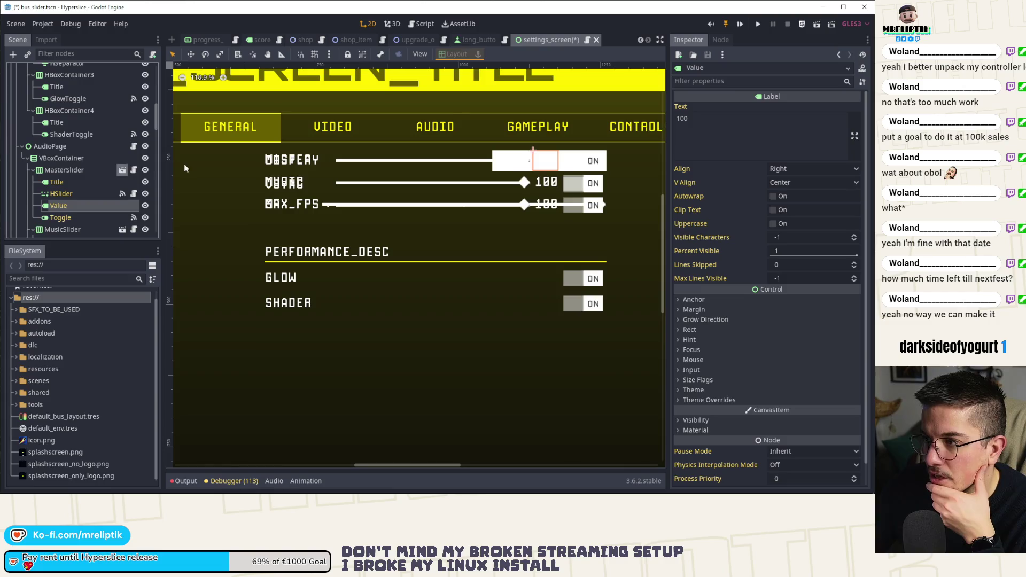
pyautogui.click(45, 109)
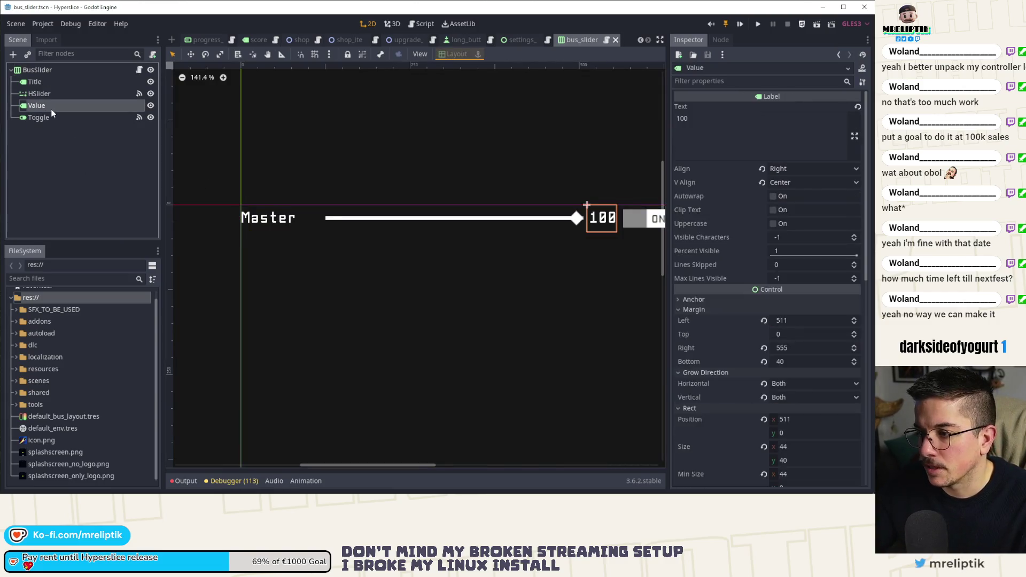
pyautogui.click(51, 117)
pyautogui.click(49, 105)
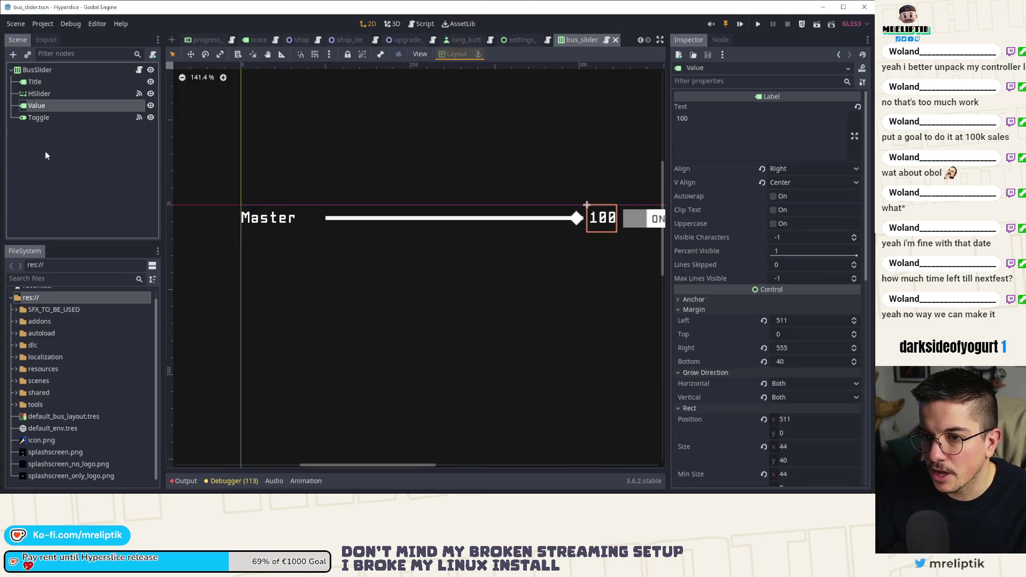
pyautogui.hotkey('ctrl', 's')
# Step: Paste the Value label into the MAX_FPS row container in settings_screen.tscn
pyautogui.click(522, 39)
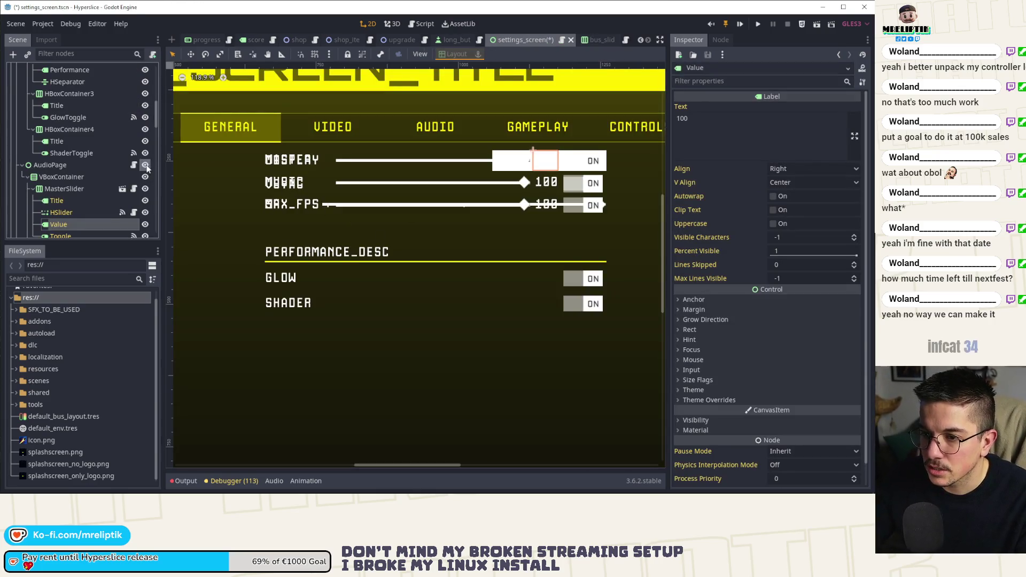
pyautogui.scroll(5, 98, 182)
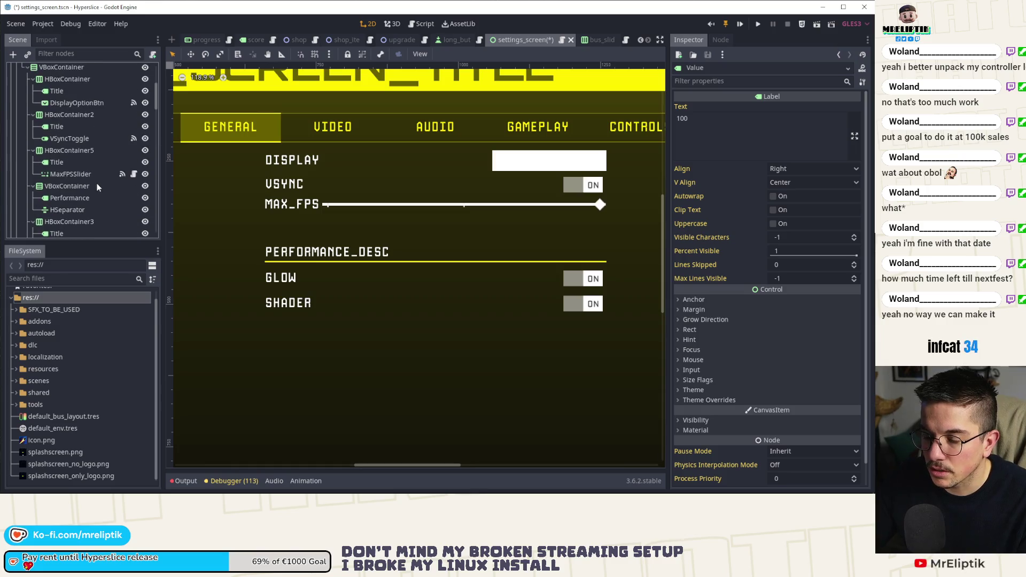
pyautogui.click(68, 151)
pyautogui.hotkey('ctrl', 'z')
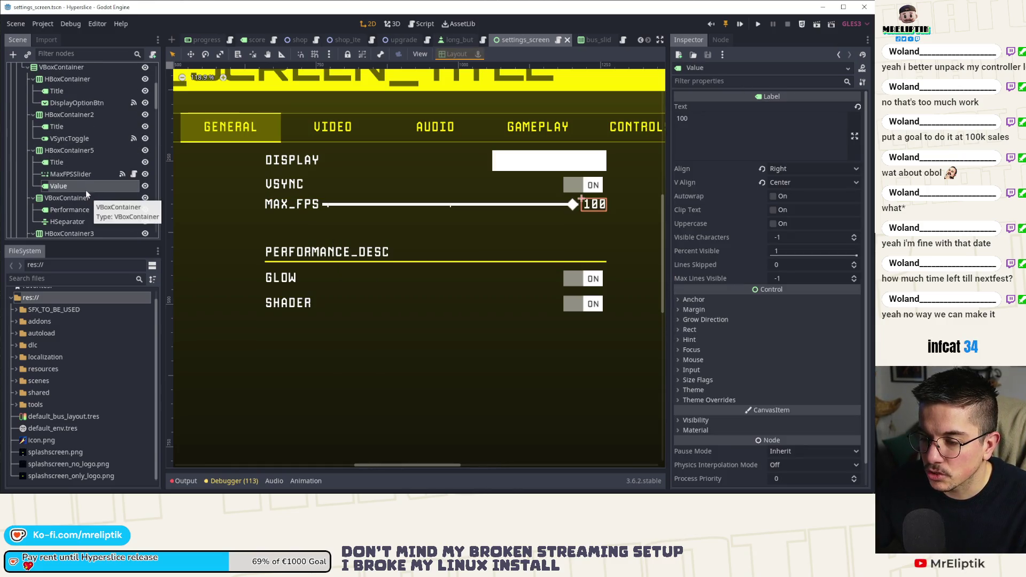
# Step: Set the MAX_FPS Title label's Min Size x to 125, then save settings_screen.tscn
pyautogui.click(75, 162)
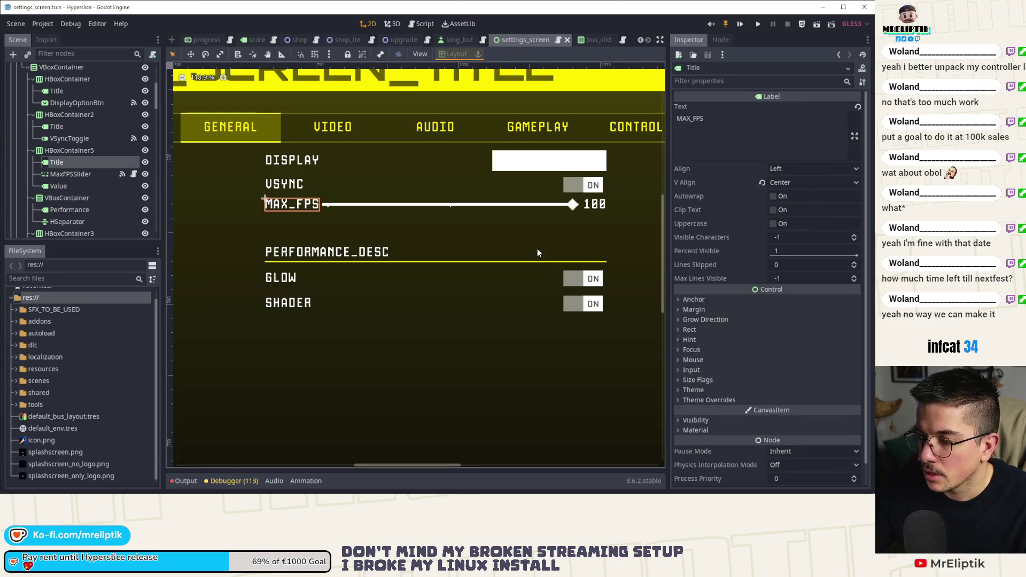
pyautogui.hscroll(2, 436, 256)
pyautogui.scroll(1, 350, 245)
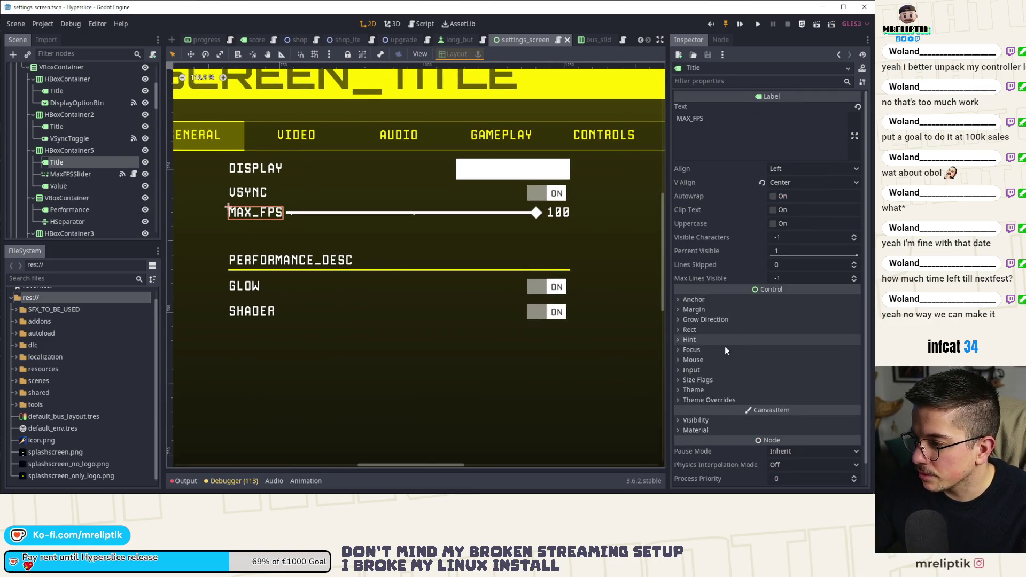
pyautogui.click(689, 330)
pyautogui.click(793, 395)
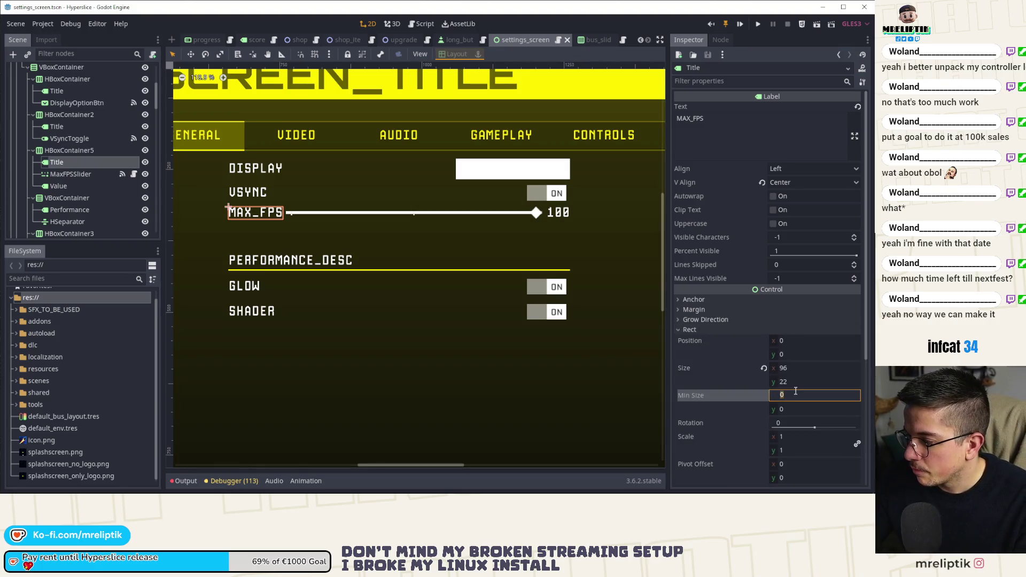
pyautogui.write('20')
pyautogui.press('Return')
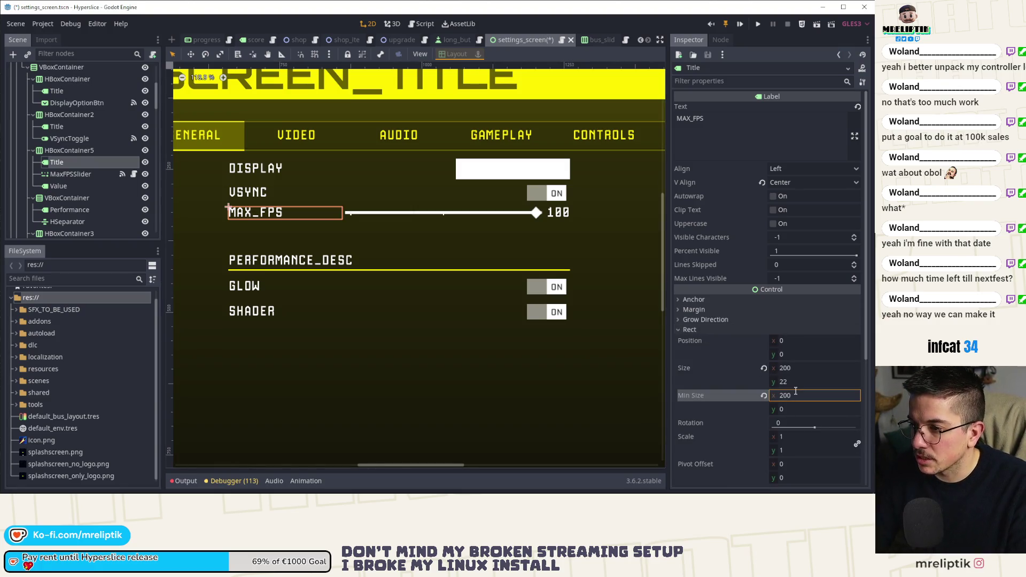
pyautogui.write('1')
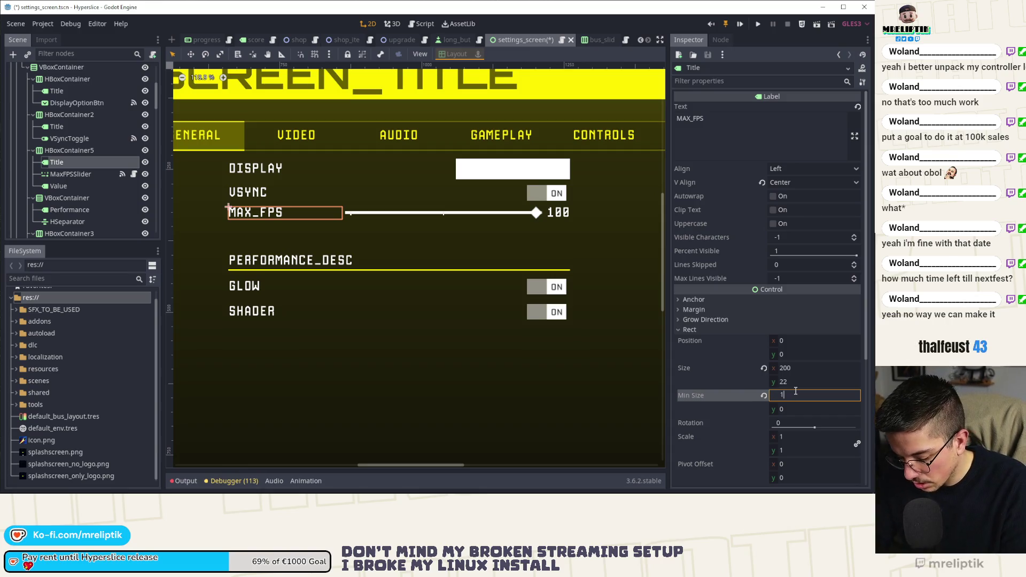
pyautogui.write('25')
pyautogui.press('Return')
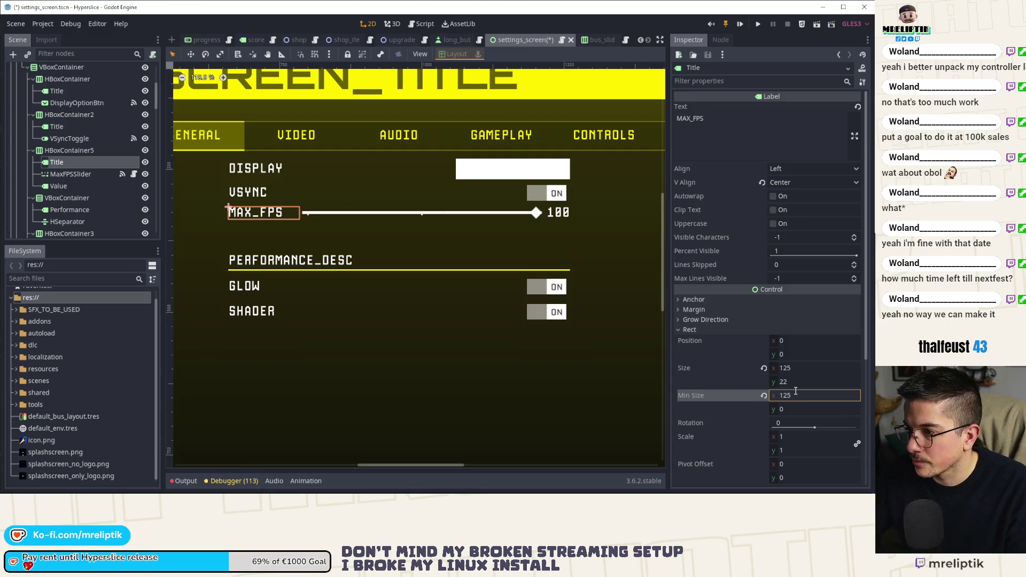
pyautogui.click(489, 379)
pyautogui.hotkey('ctrl', 's')
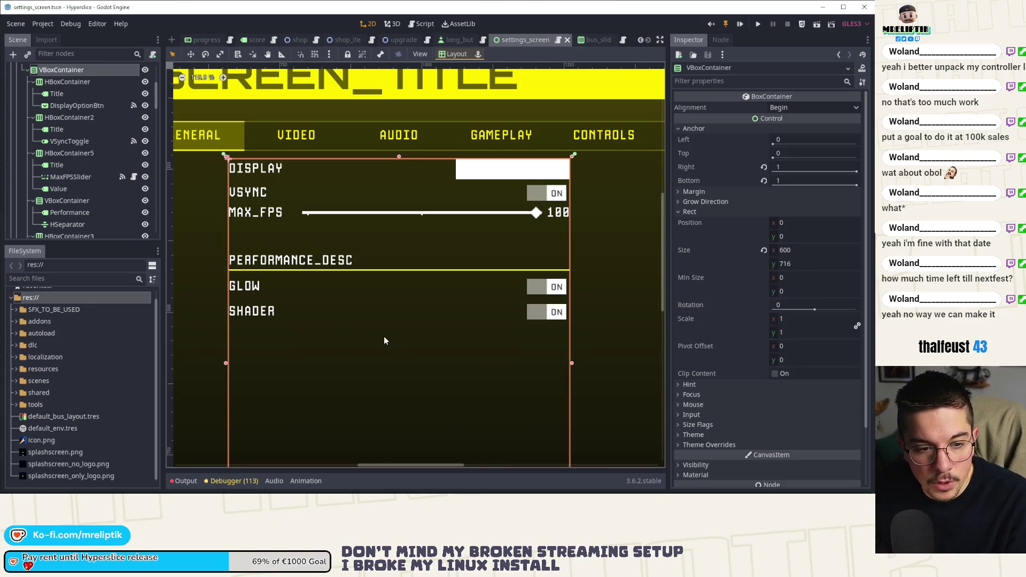
pyautogui.click(558, 213)
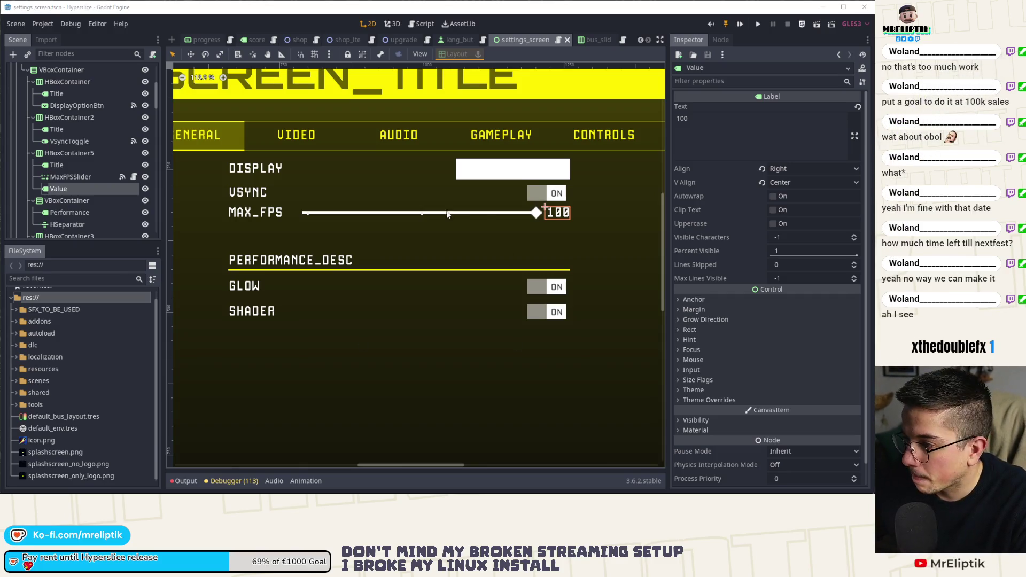
# Step: Try minimum widths of 75 and then 50 on the value label, and save the scene
pyautogui.click(694, 330)
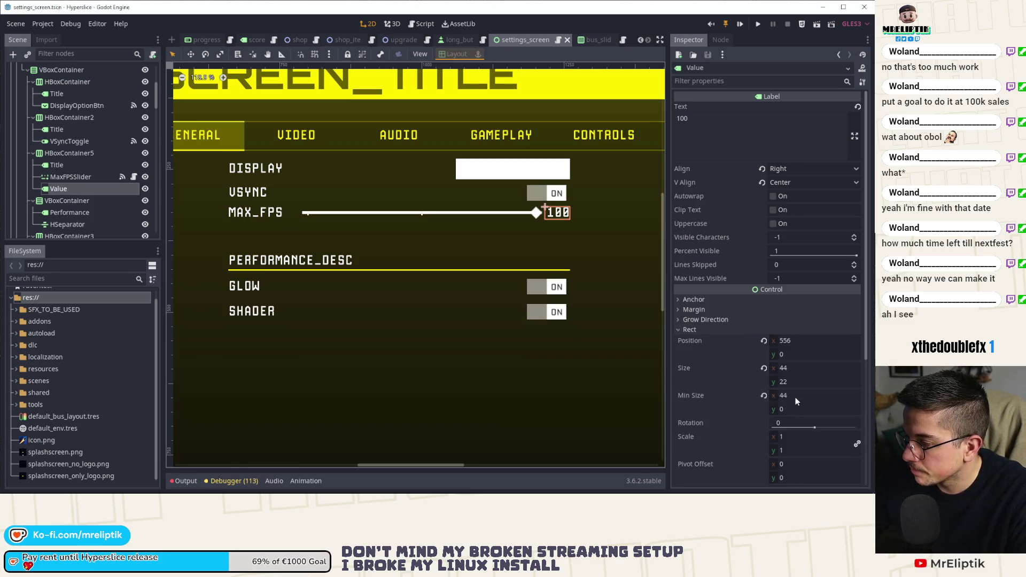
pyautogui.click(797, 394)
pyautogui.write('75')
pyautogui.press('Return')
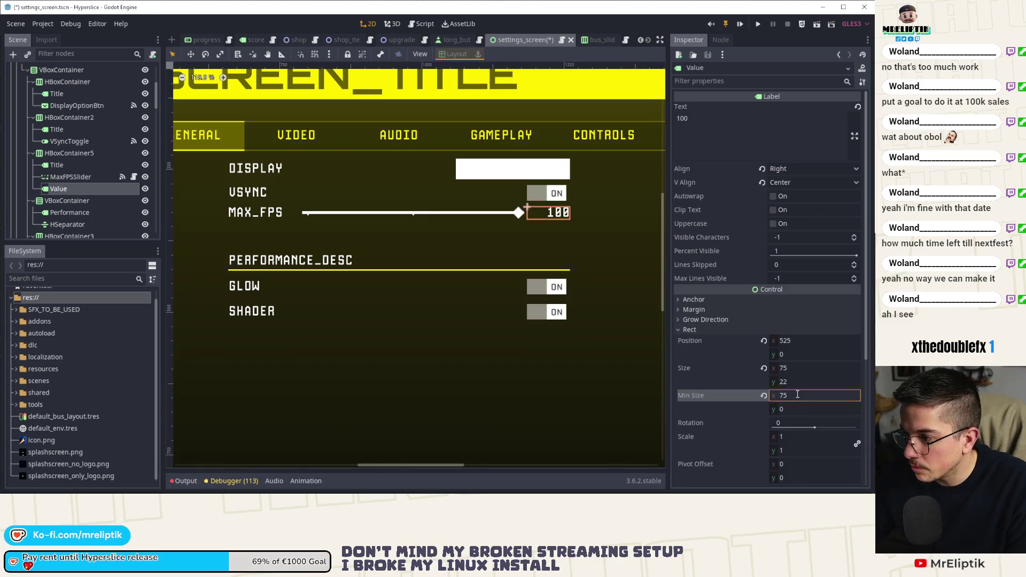
pyautogui.click(797, 394)
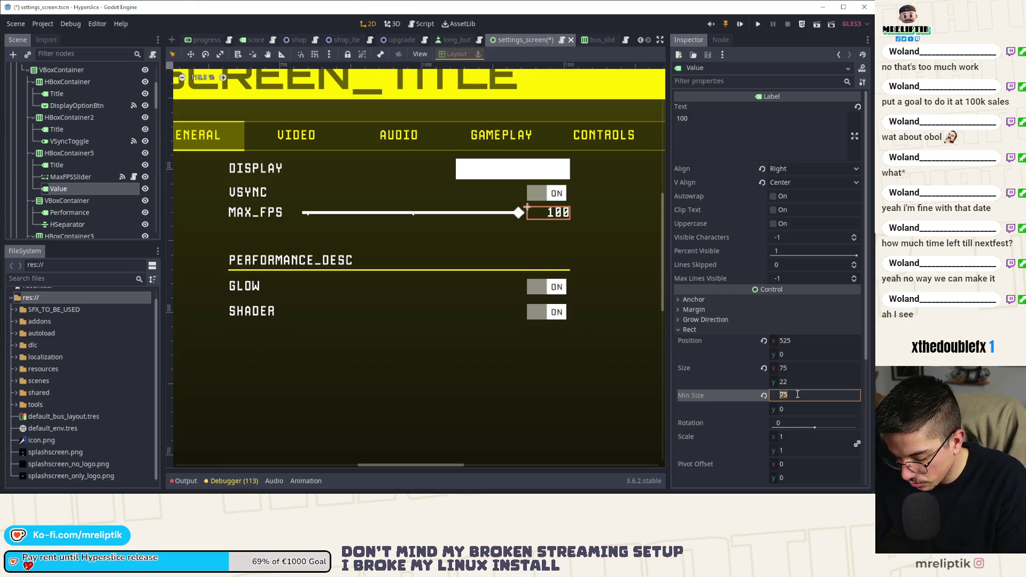
pyautogui.write('50')
pyautogui.press('Return')
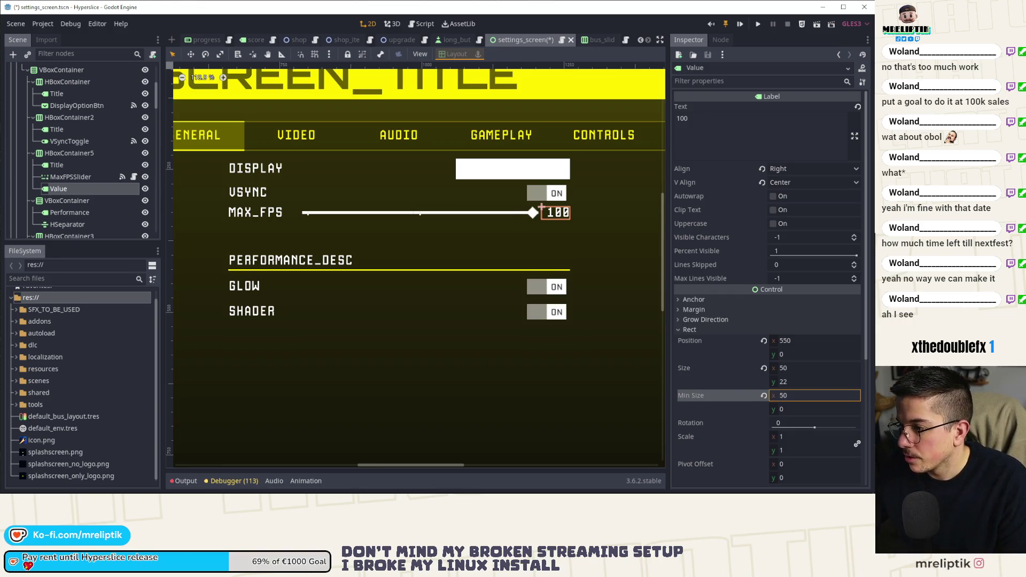
pyautogui.click(591, 214)
pyautogui.hotkey('ctrl', 's')
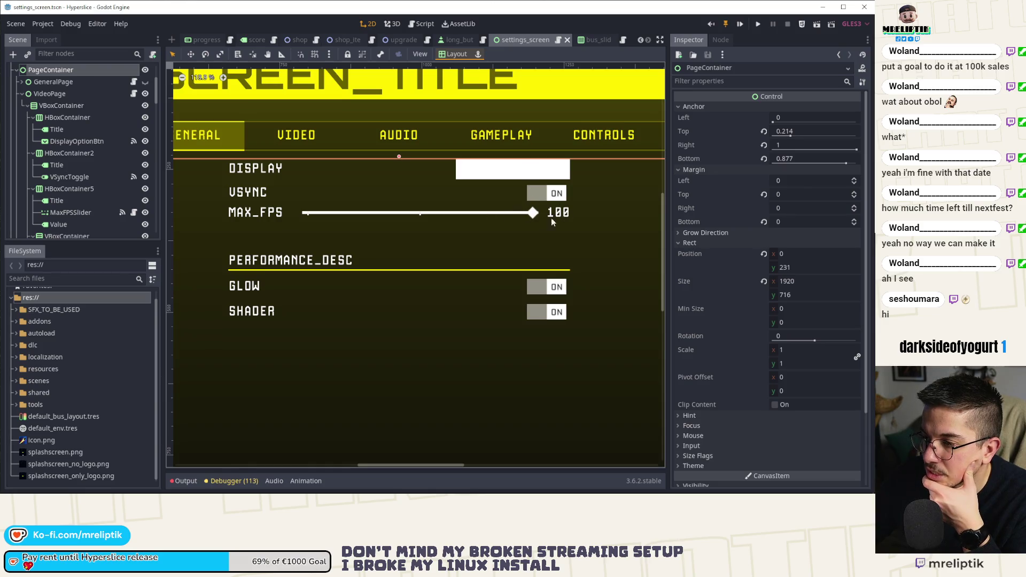
# Step: Check the VSync toggle's width, set the 100 label's minimum width to 81, and save
pyautogui.click(592, 38)
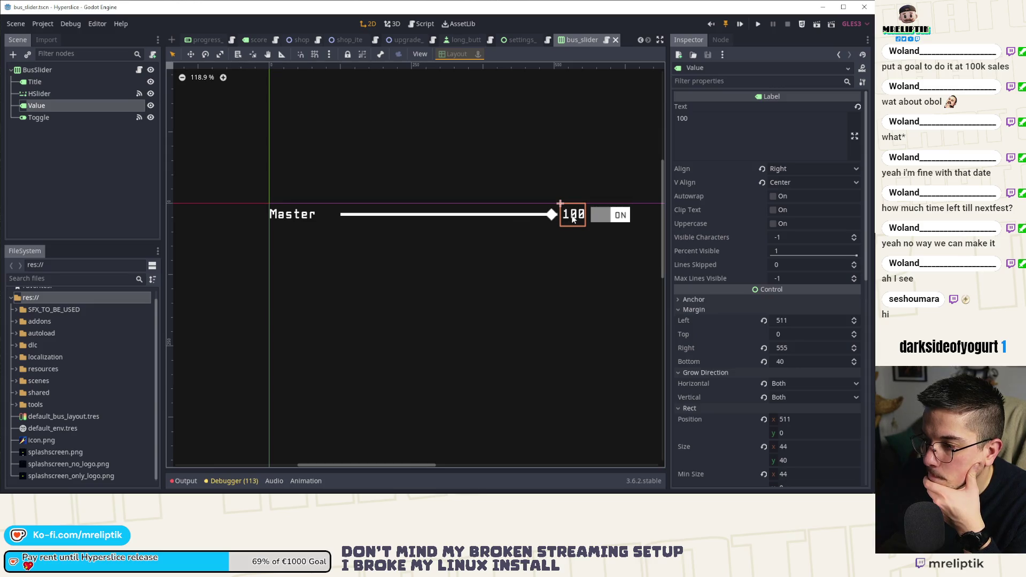
pyautogui.click(521, 41)
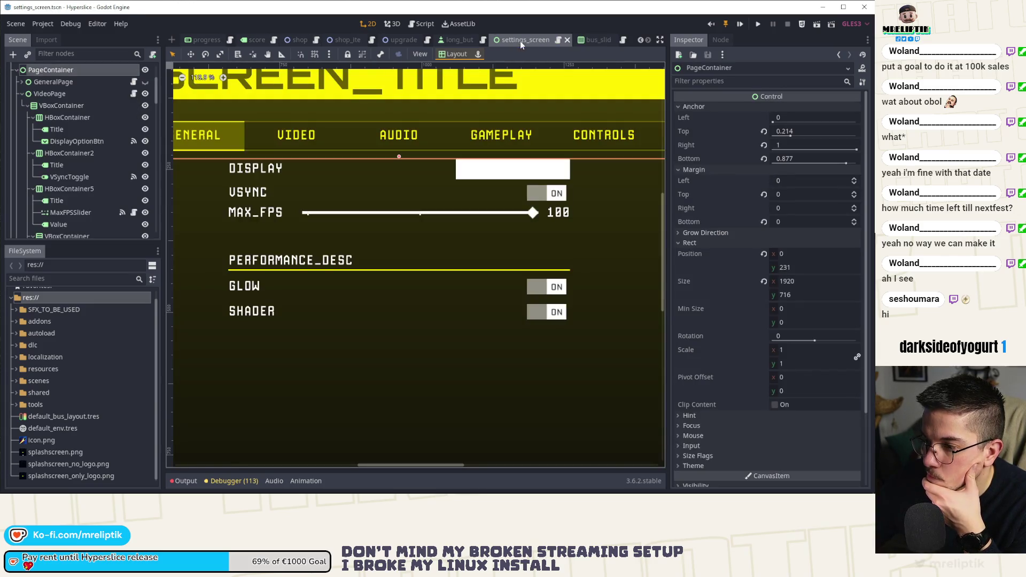
pyautogui.click(550, 196)
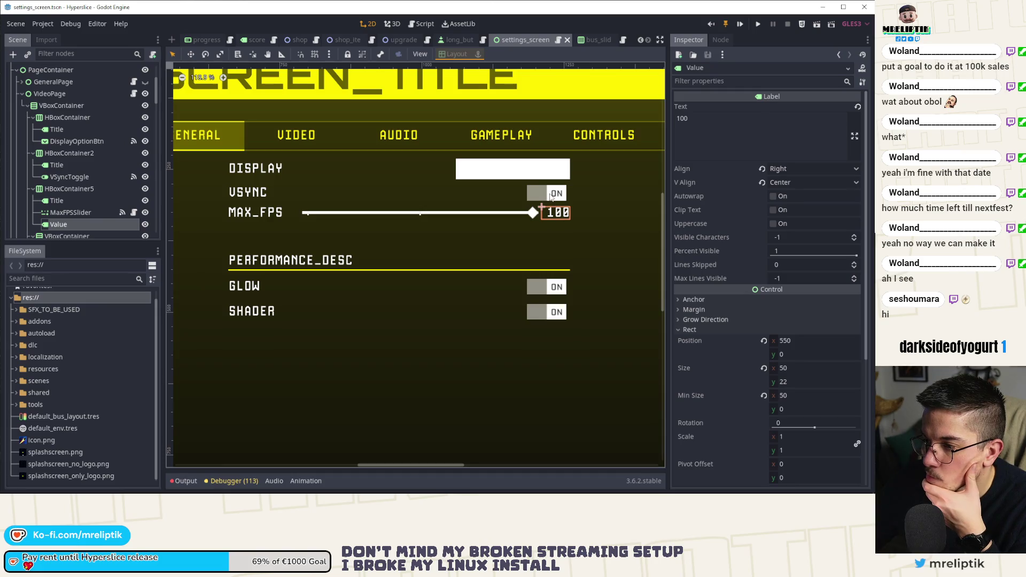
pyautogui.scroll(-5, 728, 427)
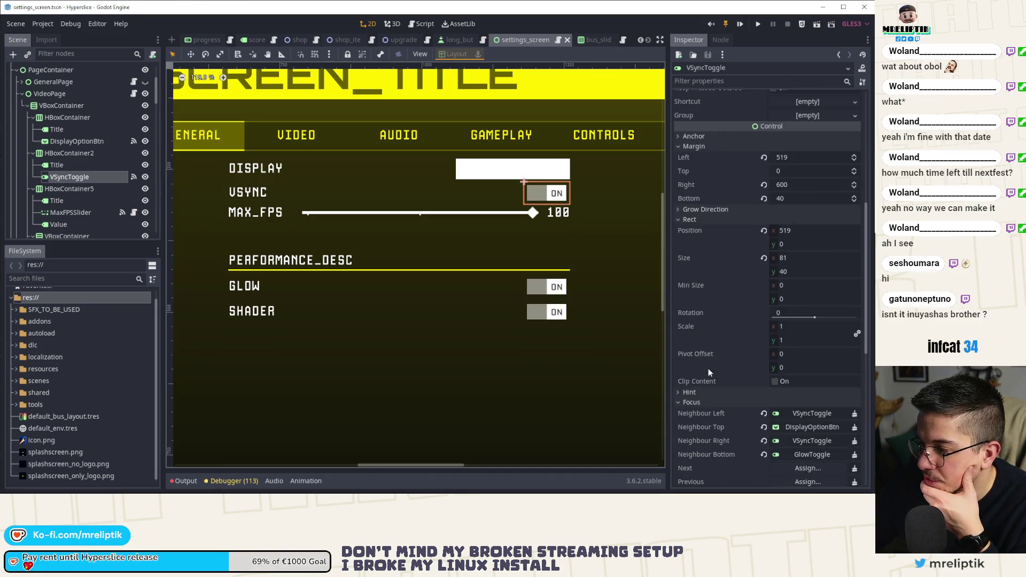
pyautogui.click(556, 213)
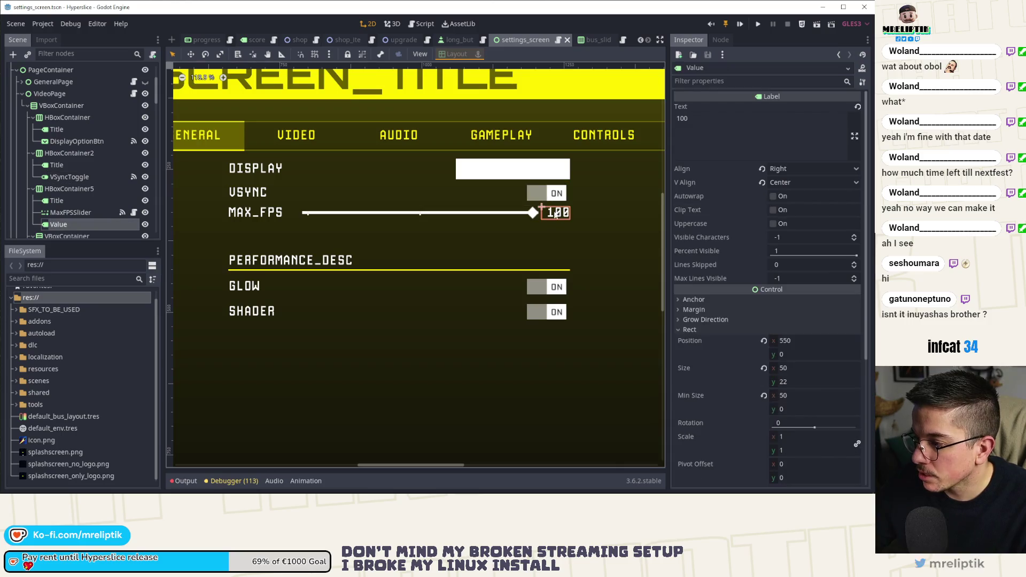
pyautogui.click(806, 396)
pyautogui.write('81')
pyautogui.press('Return')
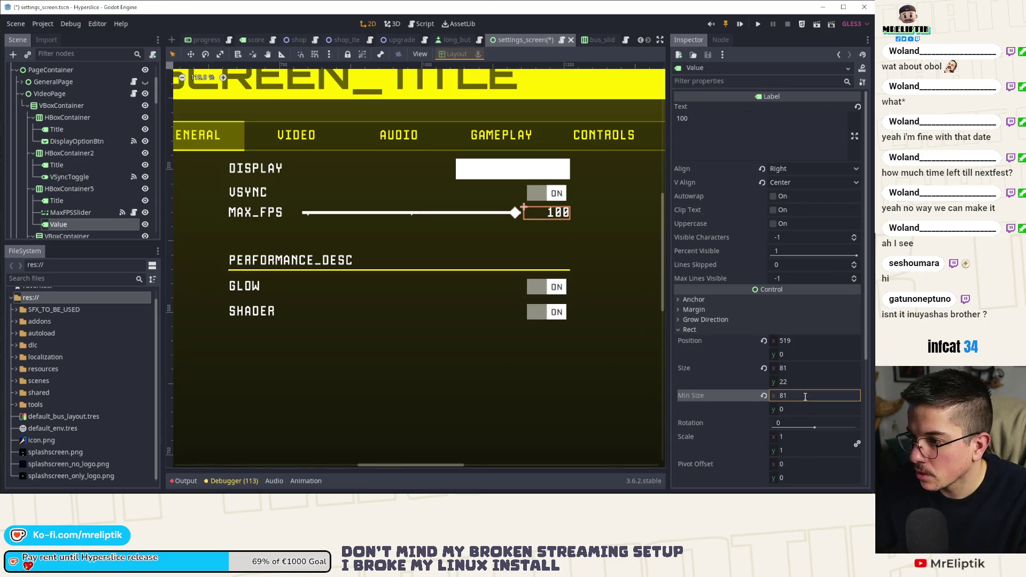
pyautogui.click(528, 227)
pyautogui.scroll(-4, 440, 230)
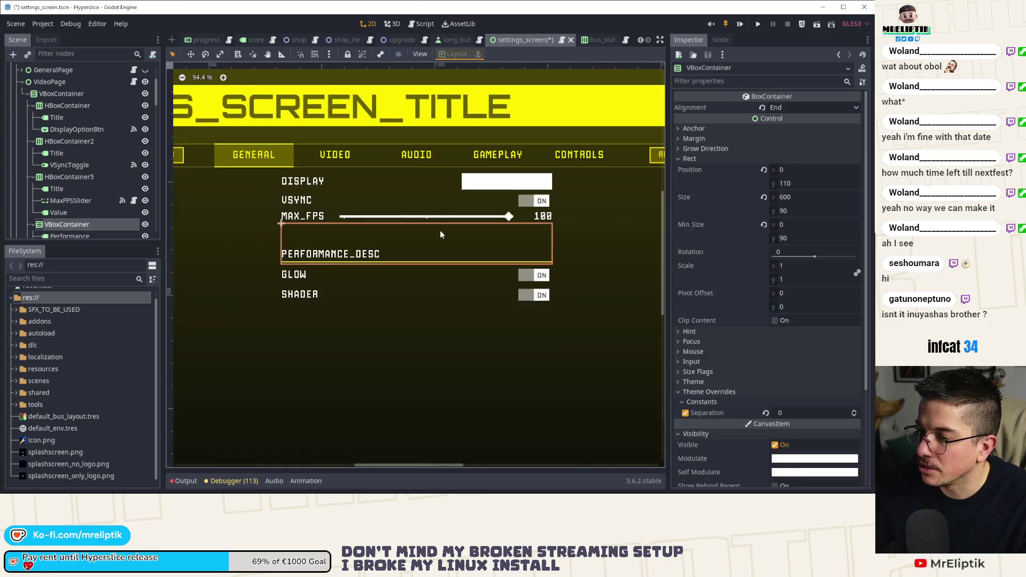
pyautogui.hotkey('ctrl', 's')
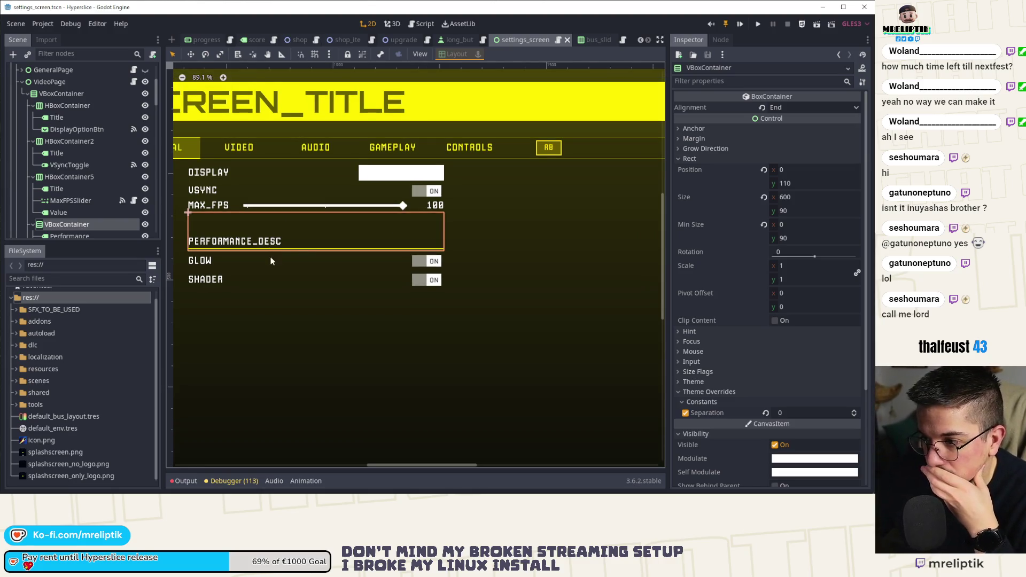
# Step: Select the MAX_FPS title label and then the MAX_FPS slider
pyautogui.scroll(2, 270, 256)
pyautogui.hscroll(-4, 271, 256)
pyautogui.click(275, 233)
pyautogui.click(351, 238)
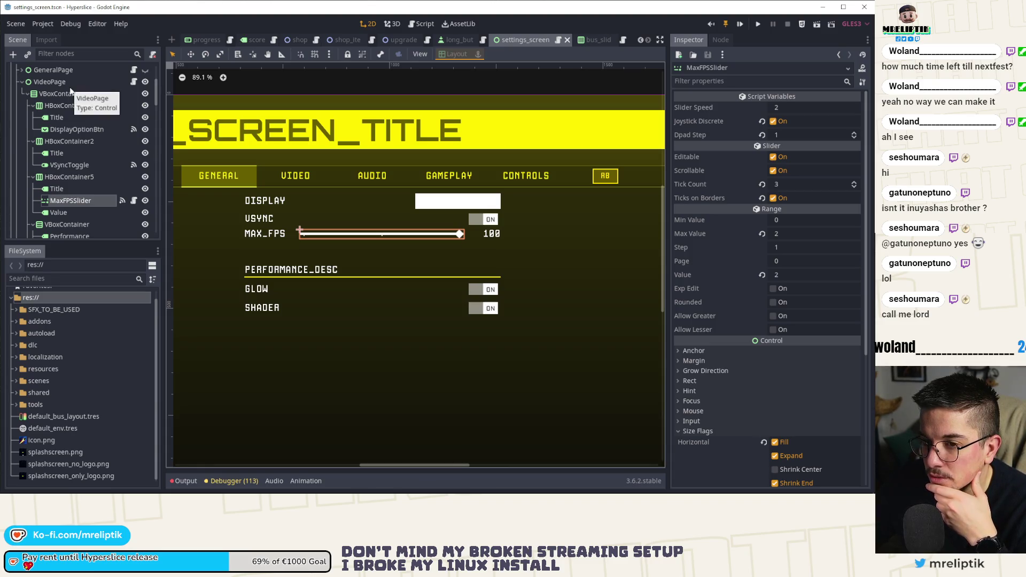
# Step: Reconnect the MaxFPSSlider's value_changed signal to the VideoPage script and save the scene
pyautogui.click(134, 83)
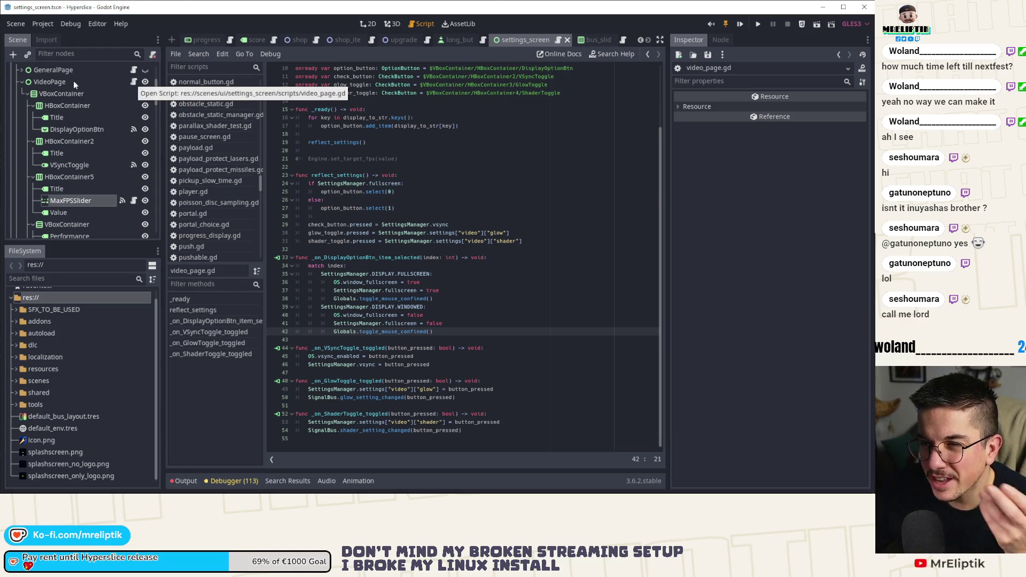
pyautogui.click(79, 199)
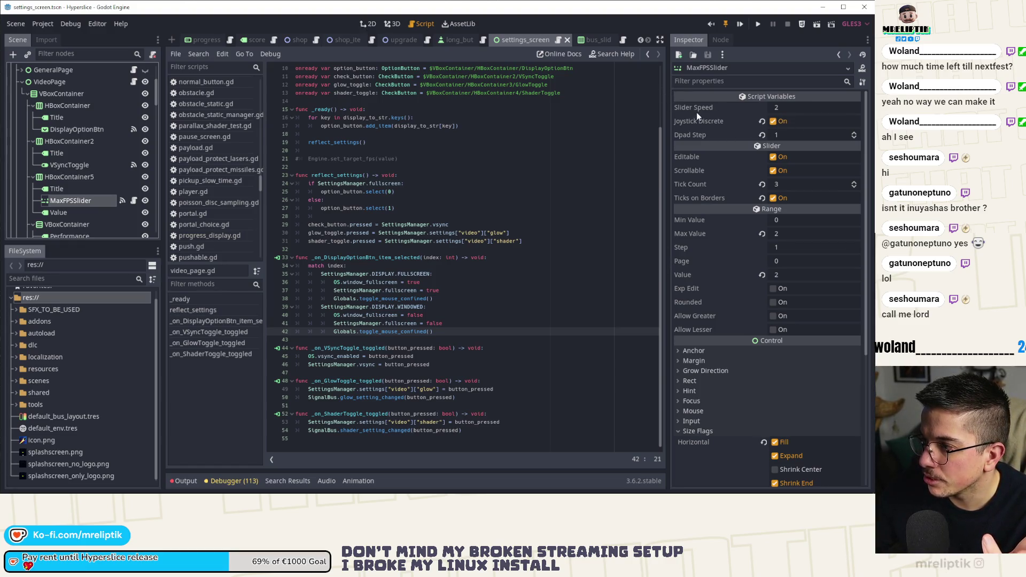
pyautogui.click(720, 39)
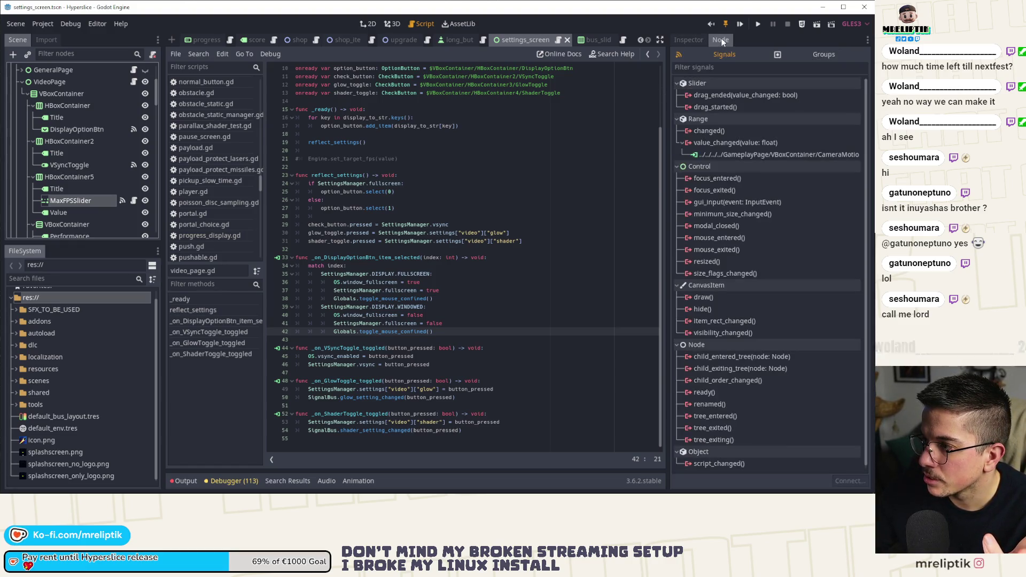
pyautogui.rightClick(726, 155)
pyautogui.click(745, 182)
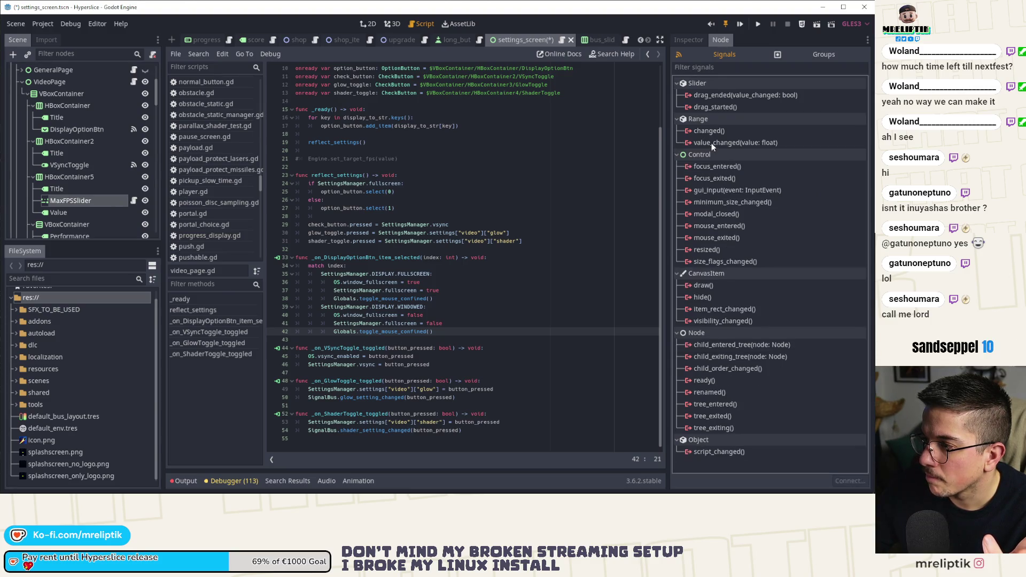
pyautogui.doubleClick(711, 143)
pyautogui.scroll(-8, 360, 260)
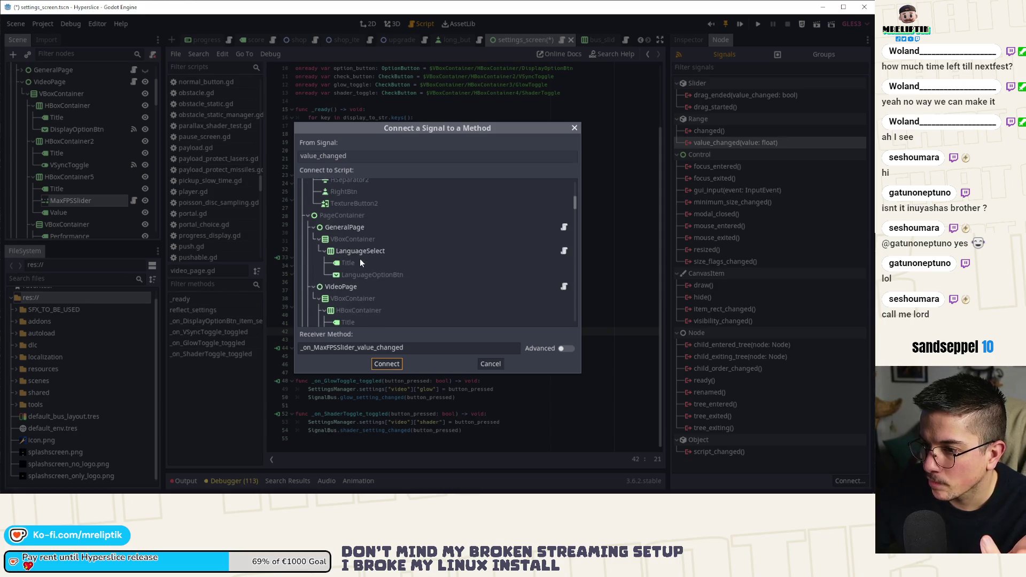
pyautogui.doubleClick(365, 197)
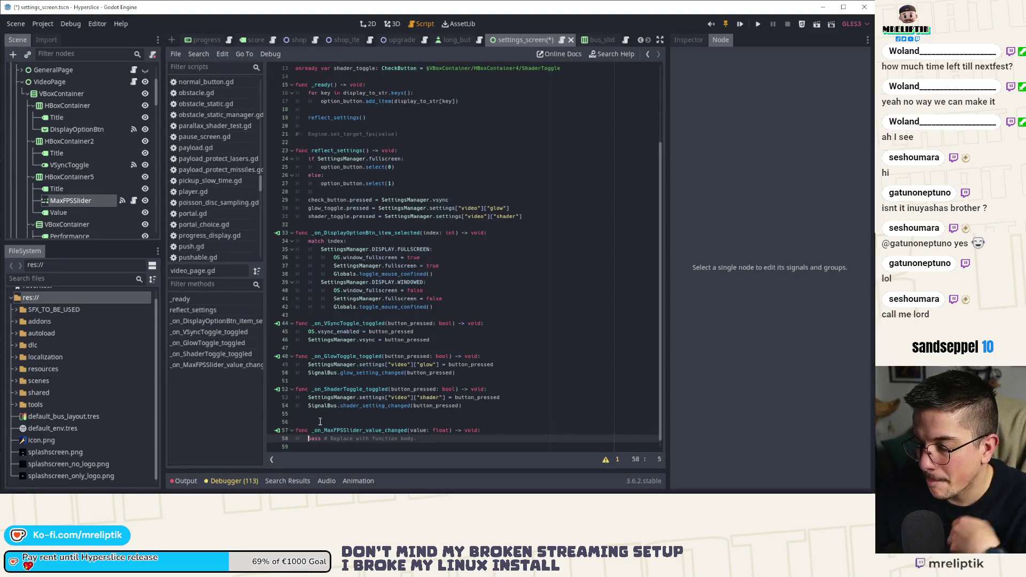
pyautogui.hotkey('ctrl', 's')
# Step: Add an onready reference to MaxFPSSlider below the existing onready variables
pyautogui.scroll(4, 347, 218)
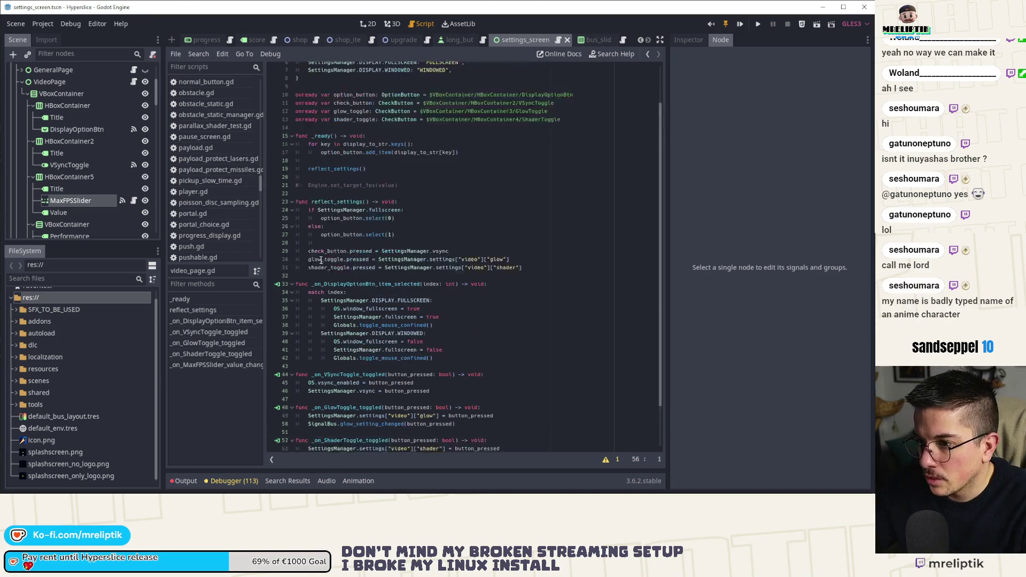
pyautogui.click(355, 177)
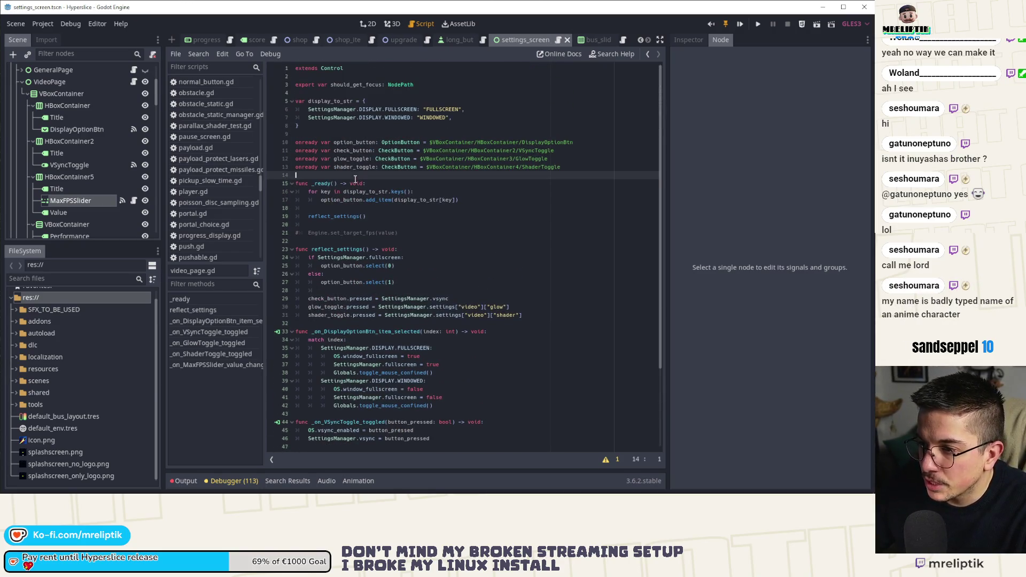
pyautogui.press('Return')
pyautogui.press('Return')
pyautogui.press('Up')
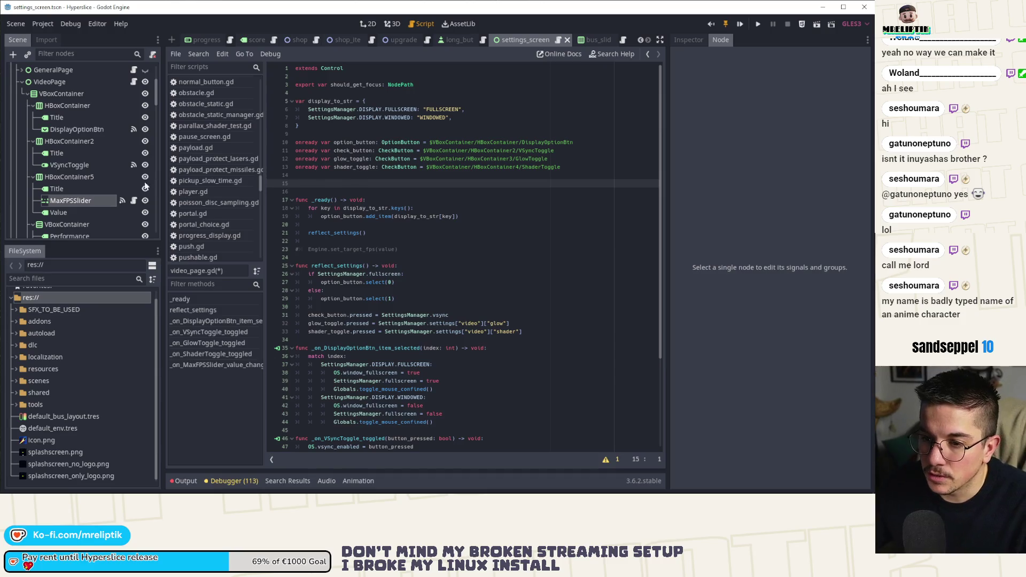
pyautogui.moveTo(65, 201); pyautogui.dragTo(344, 181)
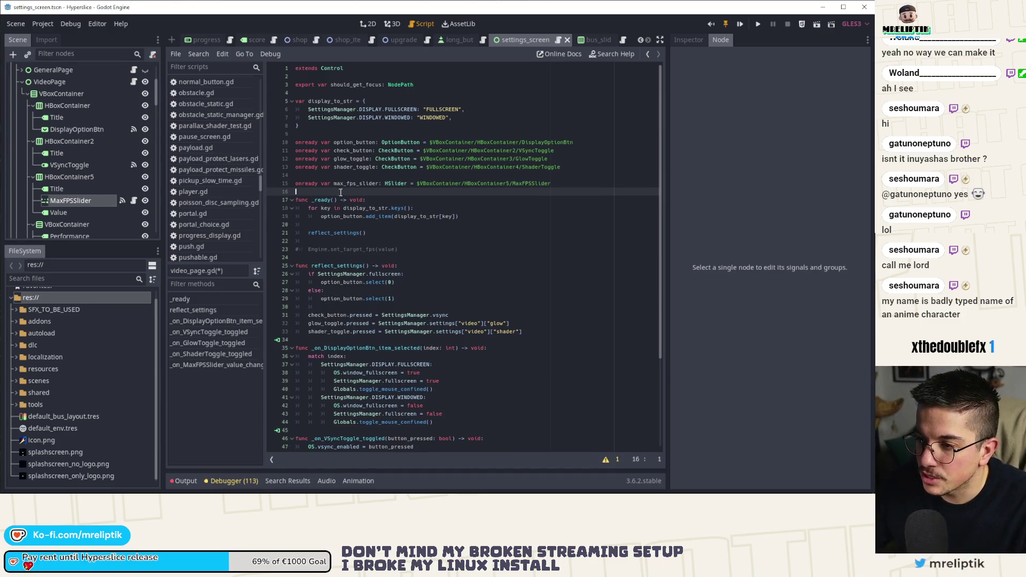
pyautogui.press('Return')
pyautogui.press('Up')
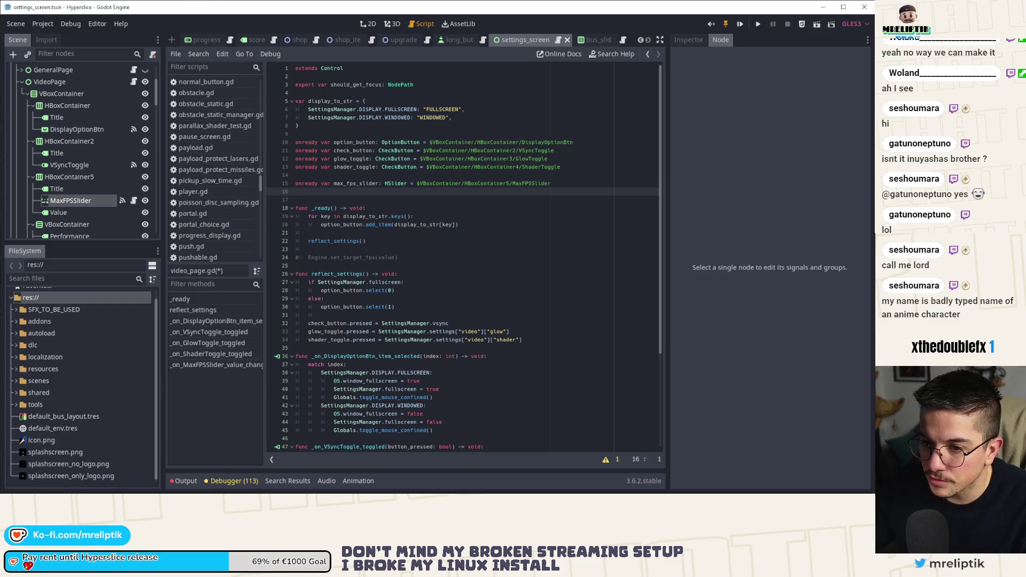
# Step: Add an onready reference to the Value label named max_fps_value
pyautogui.moveTo(72, 212); pyautogui.dragTo(335, 192)
pyautogui.press('Delete')
pyautogui.click(335, 192)
pyautogui.write('max_fpsvalue: Label = $VBoxContainer/HBoxContainer5/Value')
pyautogui.hotkey('ctrl', 's')
pyautogui.write('_')
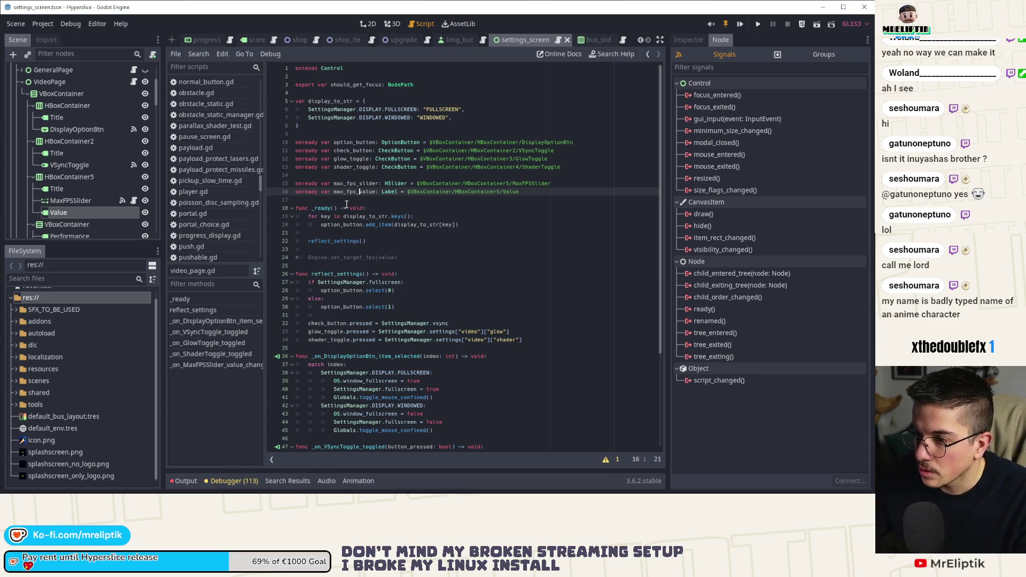
pyautogui.doubleClick(356, 193)
# Step: Replace the slider handler's placeholder with max_fps_value.text = "%d" % int(value) and save
pyautogui.scroll(-5, 366, 320)
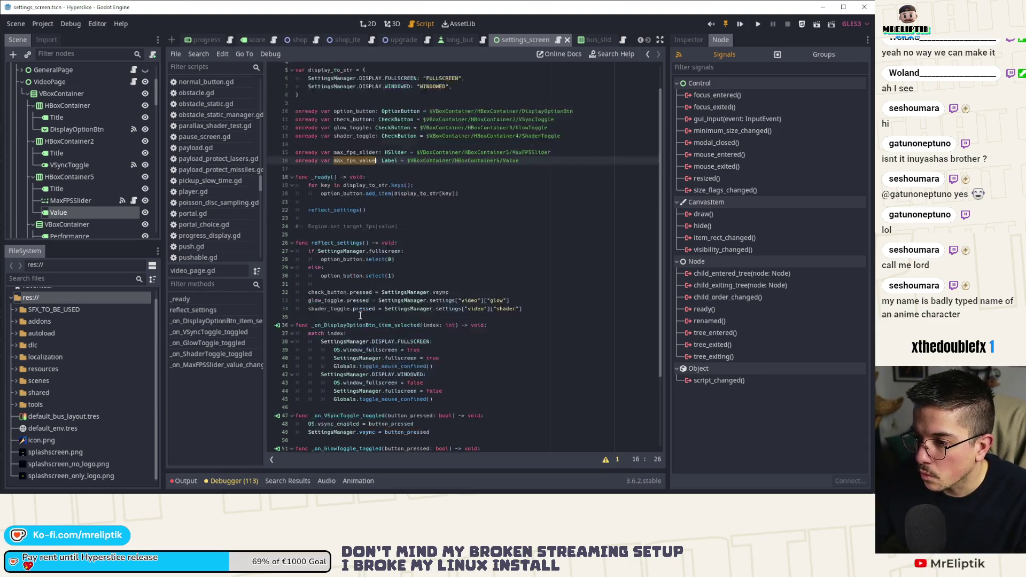
pyautogui.tripleClick(311, 430)
pyautogui.write('max_fps_value')
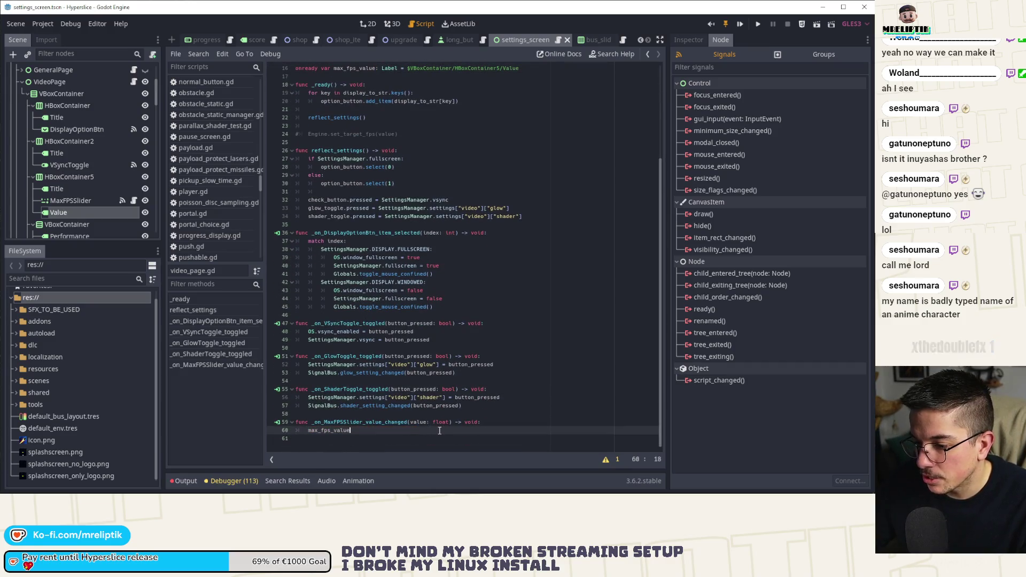
pyautogui.write('.text')
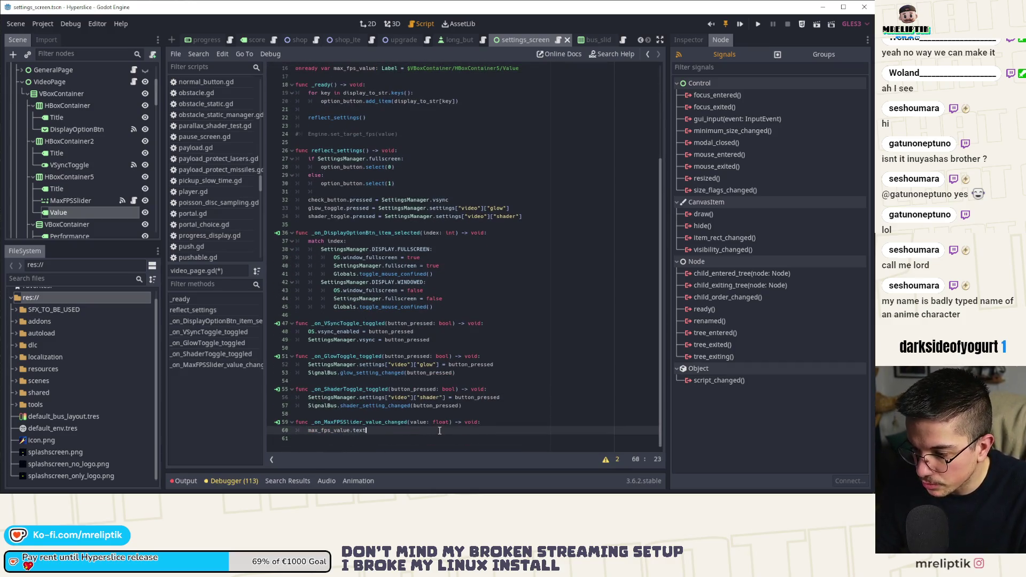
pyautogui.write(' = "%d"')
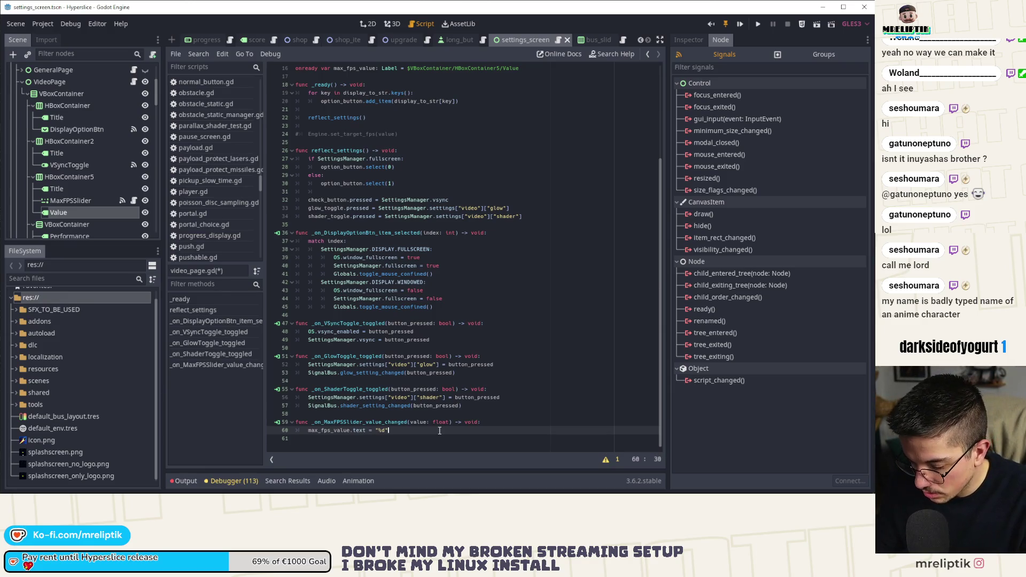
pyautogui.write(' % int(value)')
pyautogui.hotkey('ctrl', 's')
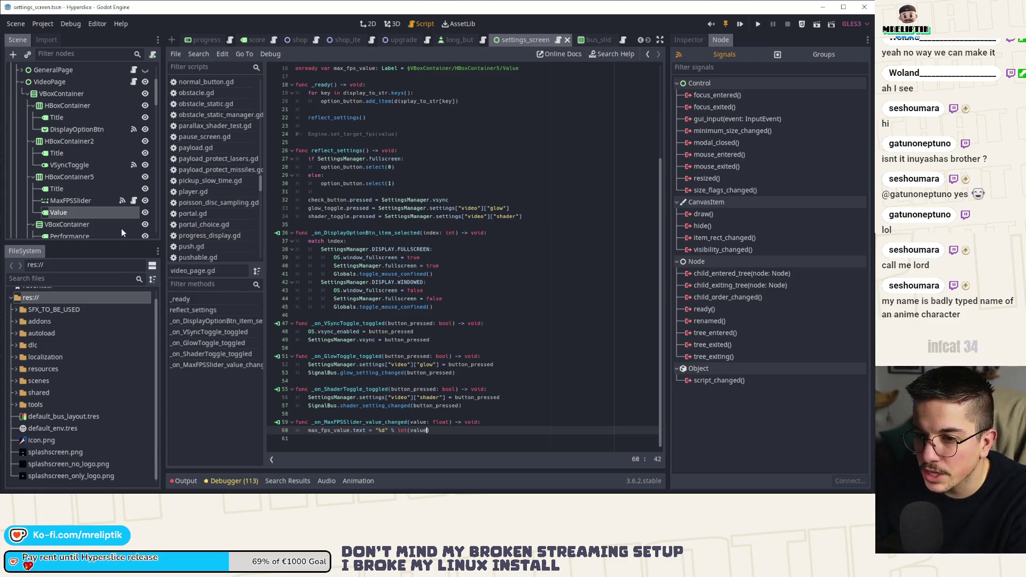
pyautogui.click(76, 203)
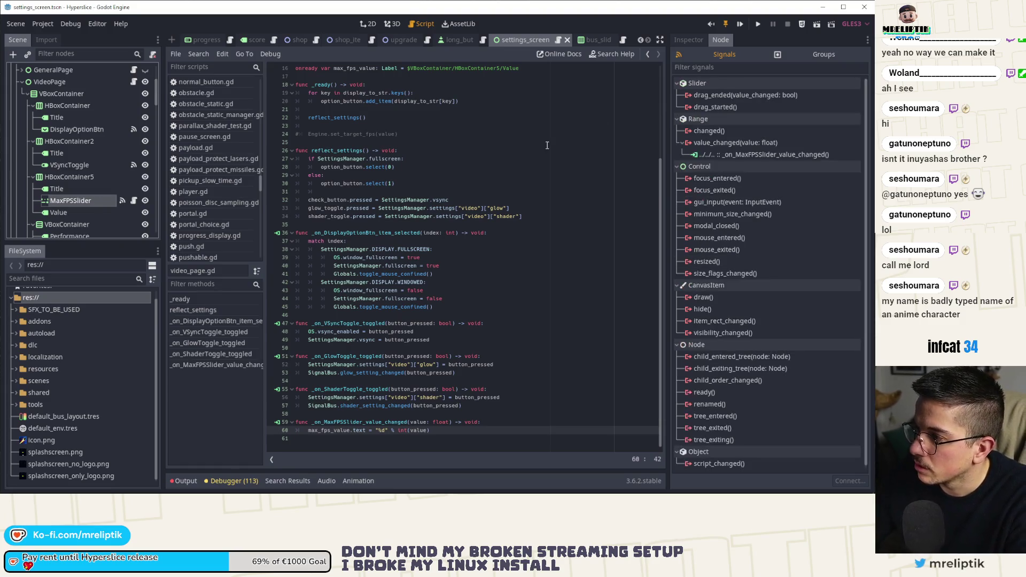
pyautogui.click(693, 40)
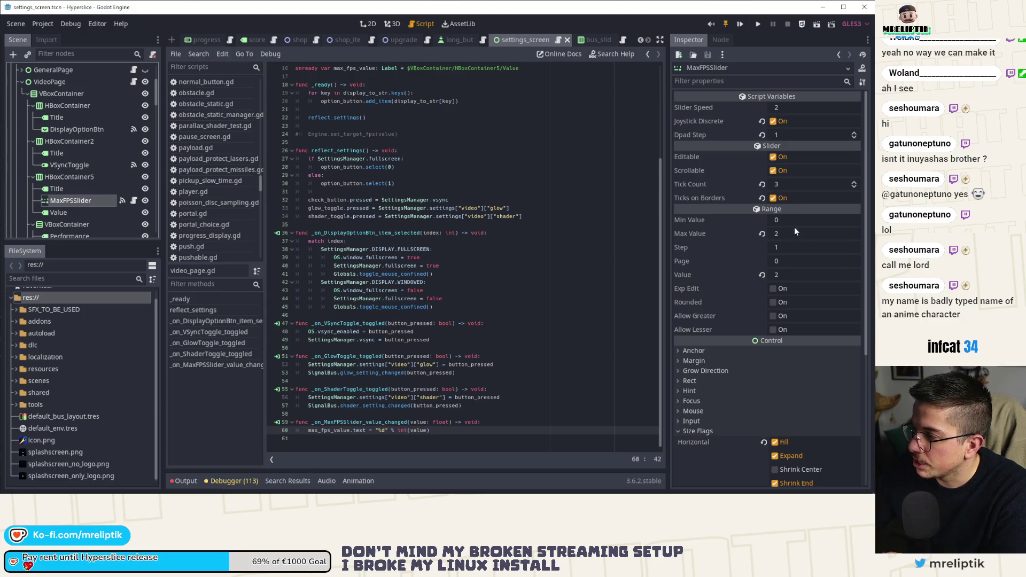
# Step: Set the MaxFPSSlider's Tick Count to 2 in the 2D view and save the scene
pyautogui.click(367, 24)
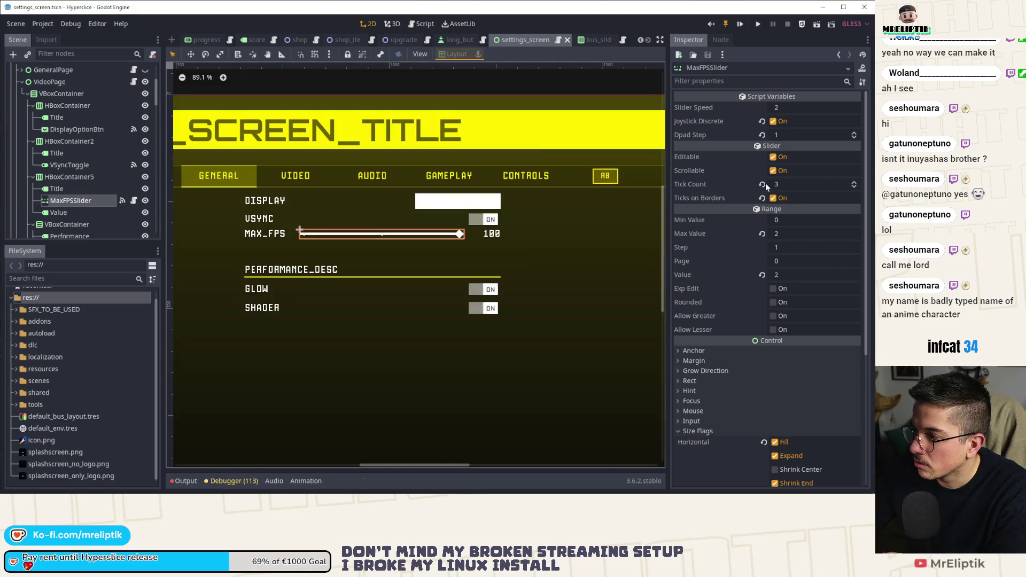
pyautogui.scroll(2, 382, 237)
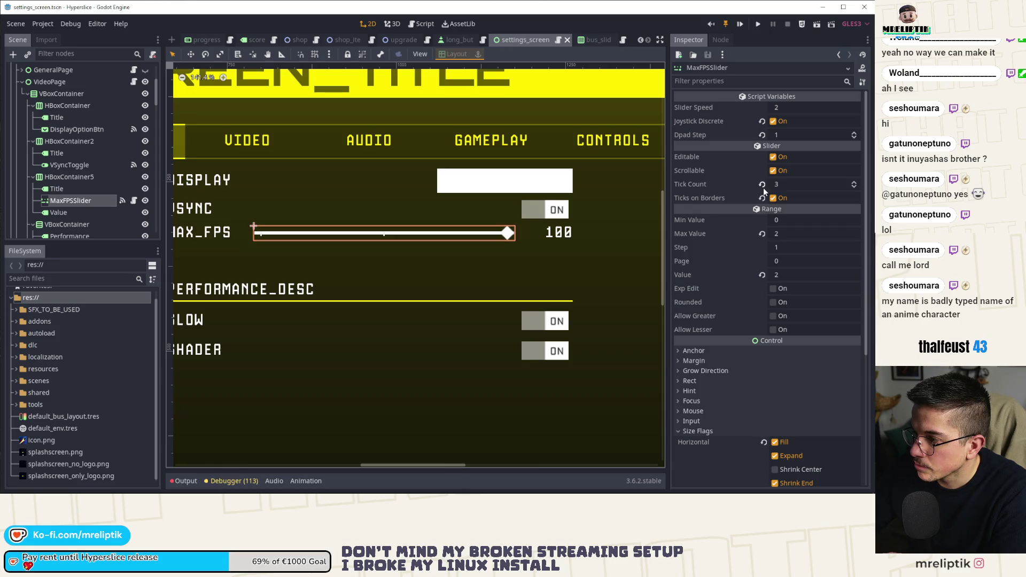
pyautogui.click(785, 185)
pyautogui.write('2')
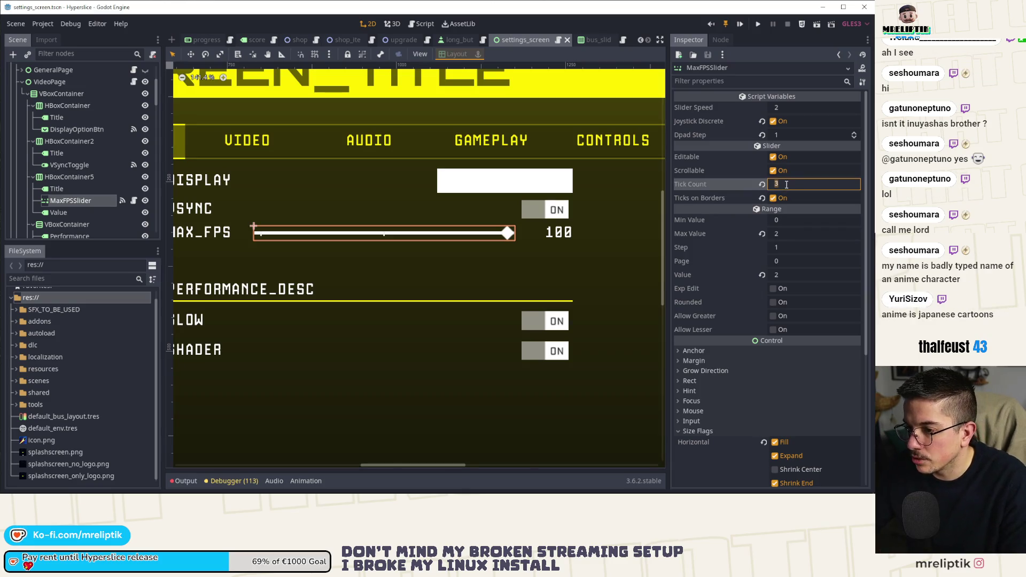
pyautogui.press('Return')
pyautogui.hotkey('ctrl', 's')
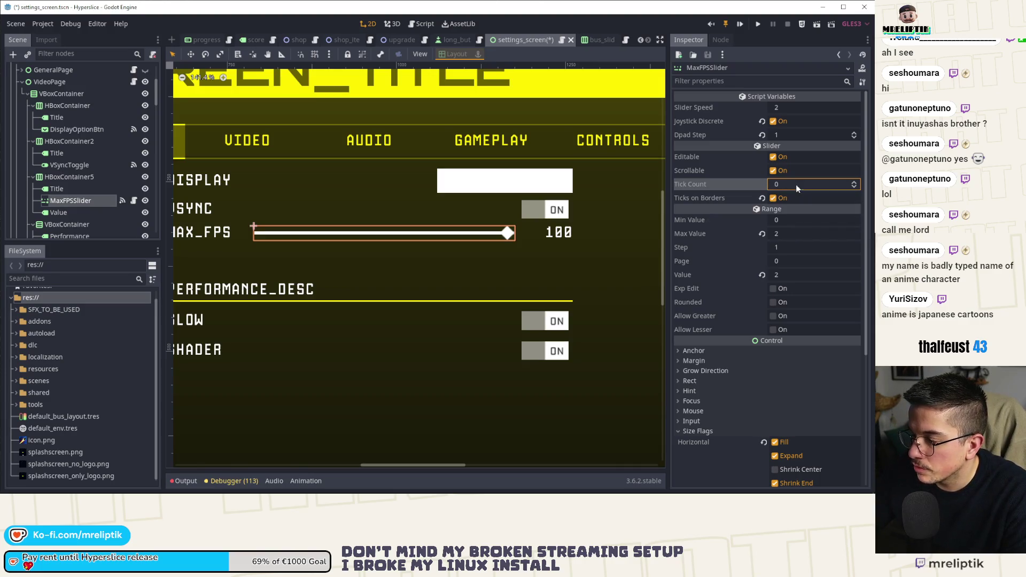
pyautogui.write('2')
pyautogui.hotkey('ctrl', 's')
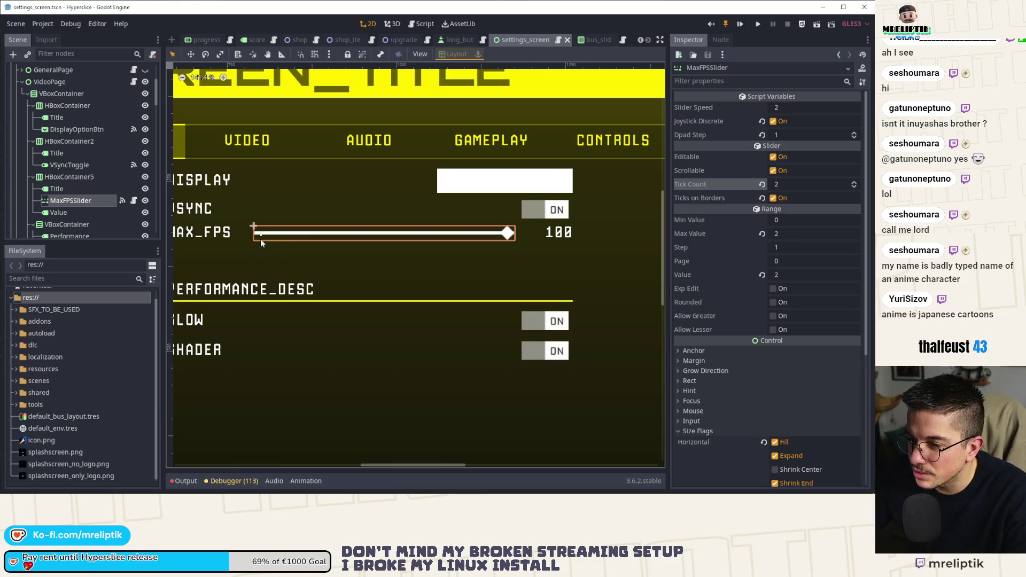
pyautogui.click(794, 232)
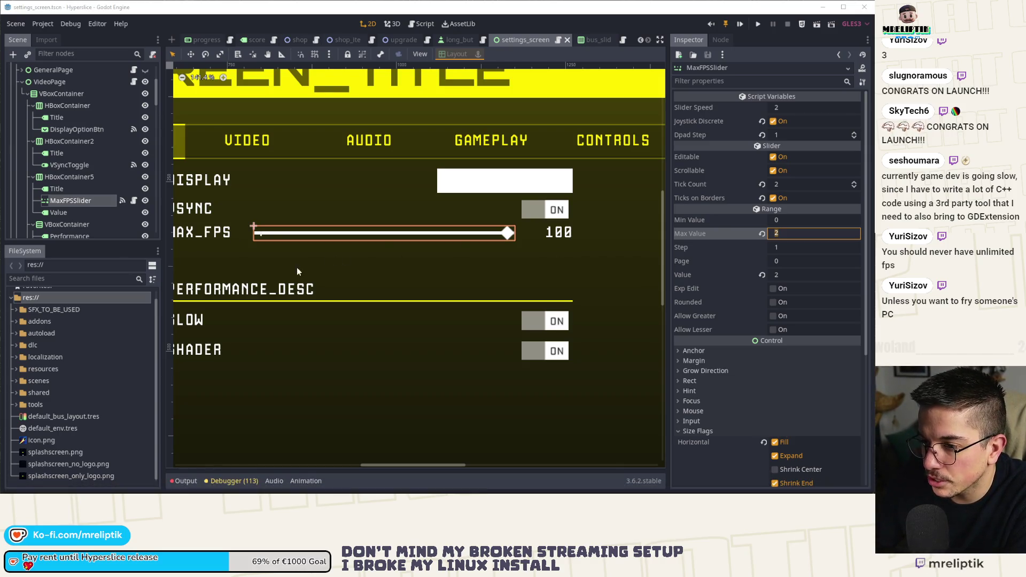
# Step: Change the MAX_FPS Value label's text from 100 to 60 and save the scene
pyautogui.scroll(-2, 304, 270)
pyautogui.hscroll(2, 438, 277)
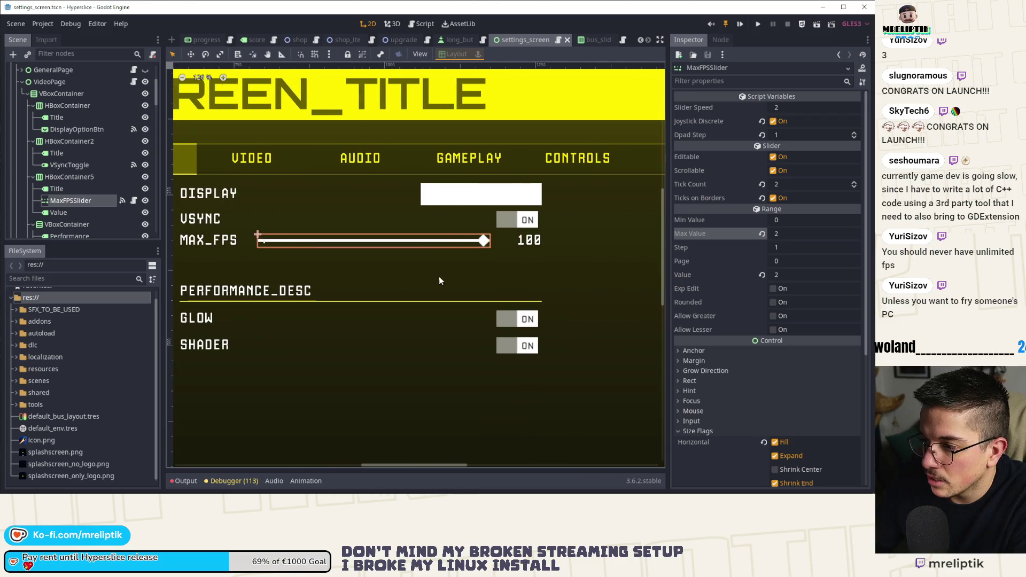
pyautogui.click(533, 240)
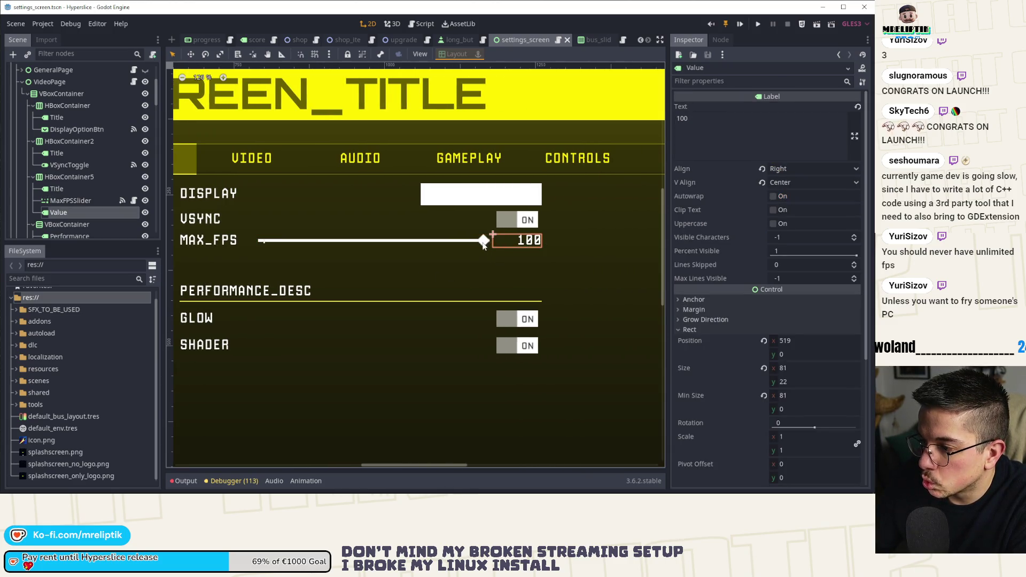
pyautogui.moveTo(710, 119); pyautogui.dragTo(674, 157)
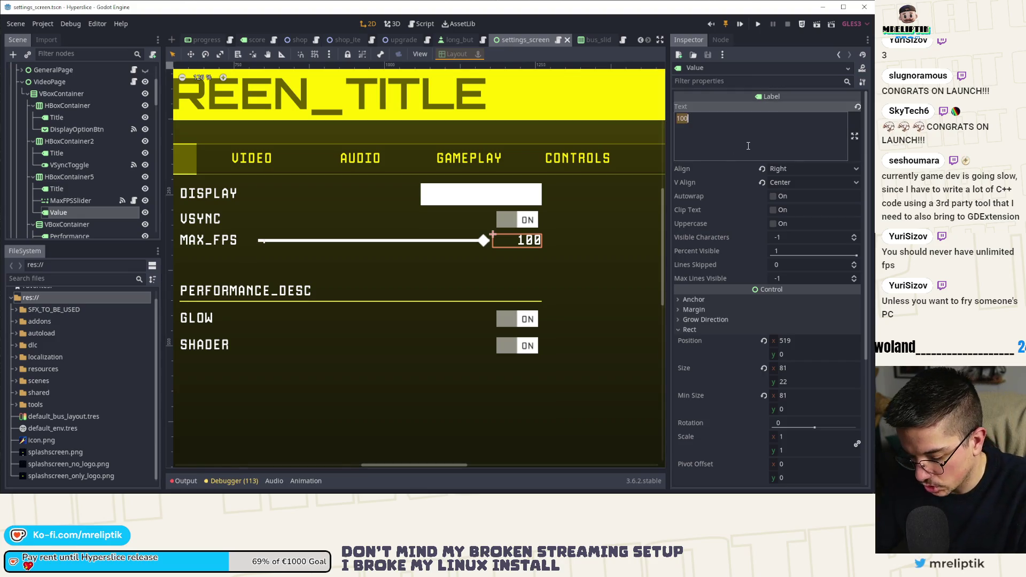
pyautogui.write('60')
pyautogui.press('Return')
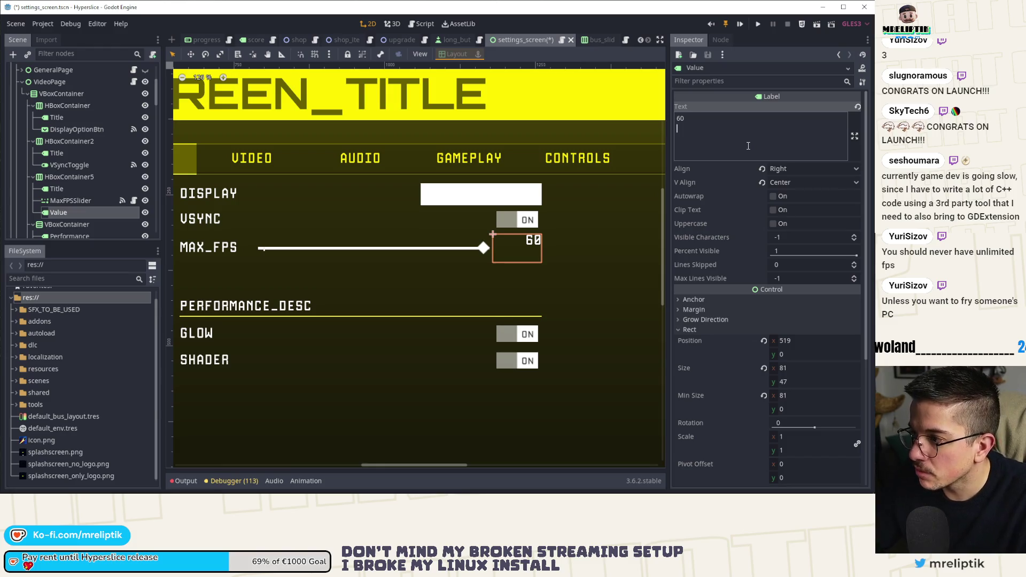
pyautogui.press('BackSpace')
pyautogui.hotkey('ctrl', 's')
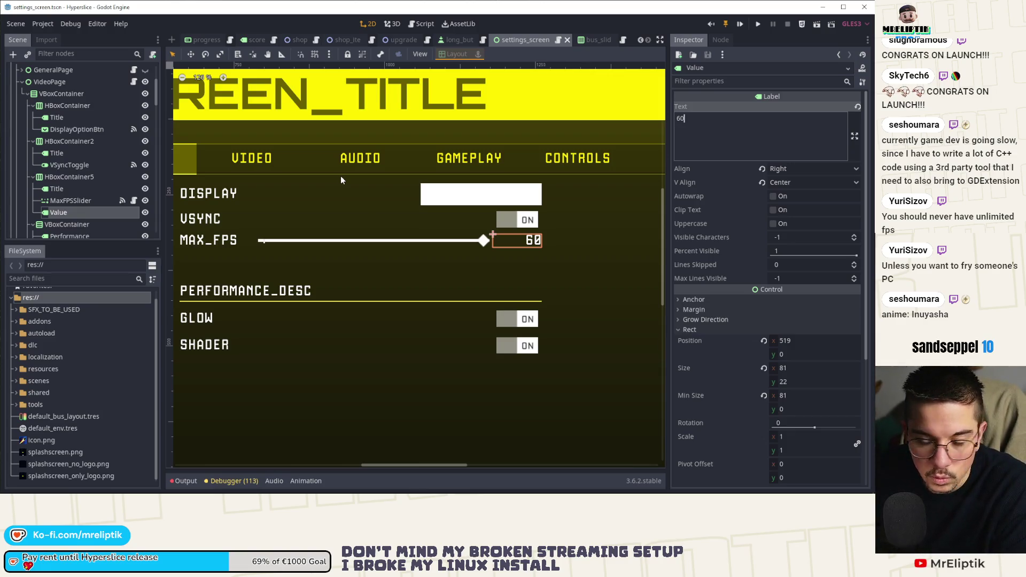
# Step: Set the MaxFPSSlider's Max Value to 400 and save the scene
pyautogui.click(478, 242)
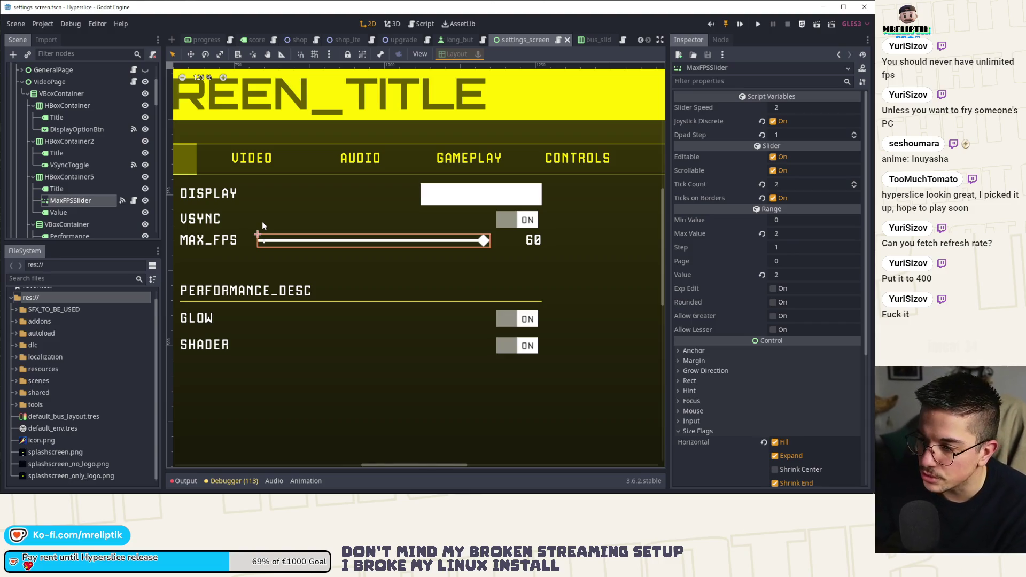
pyautogui.click(798, 234)
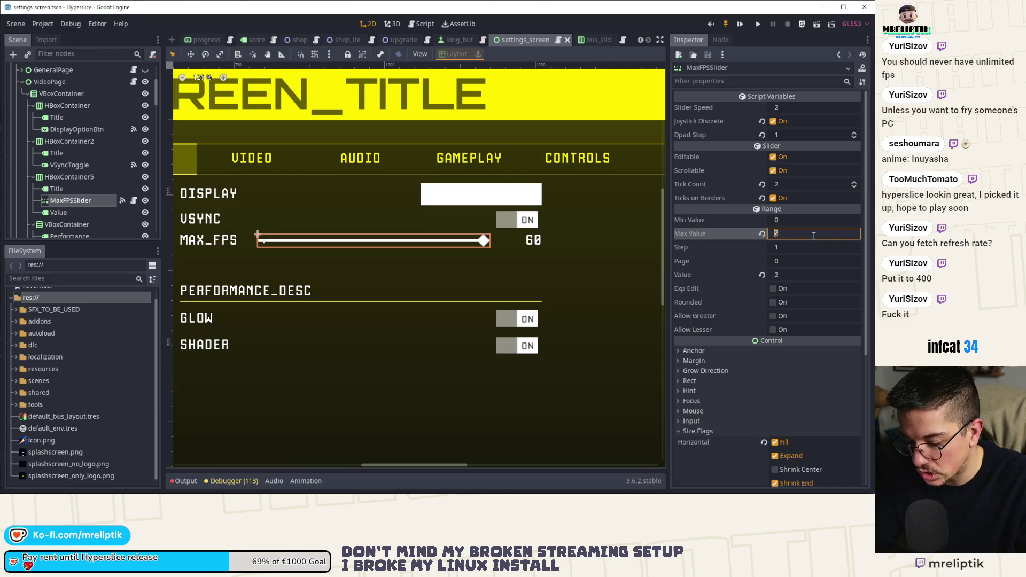
pyautogui.write('400')
pyautogui.press('Return')
pyautogui.hotkey('ctrl', 's')
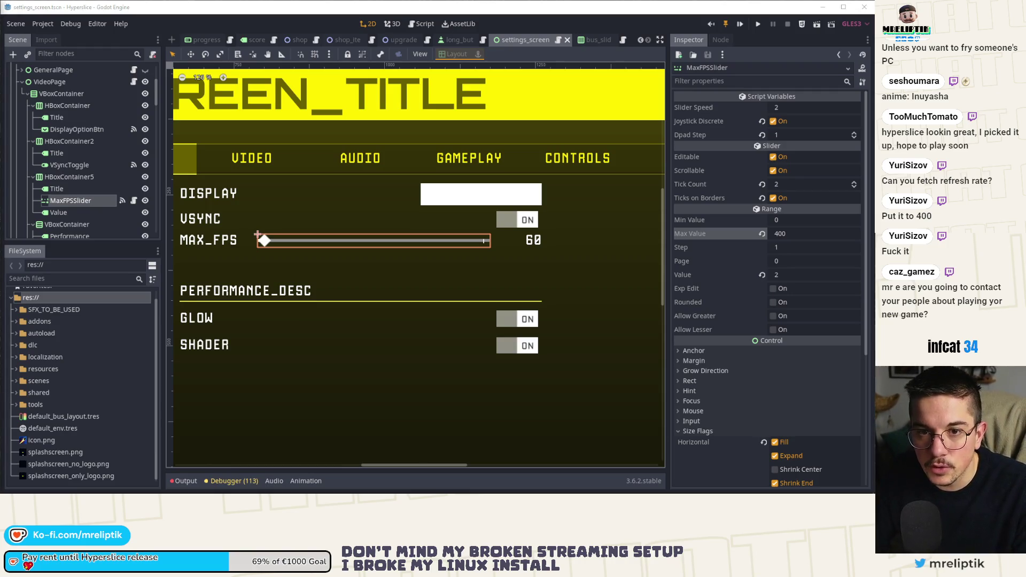
pyautogui.hotkey('alt', 'Tab')
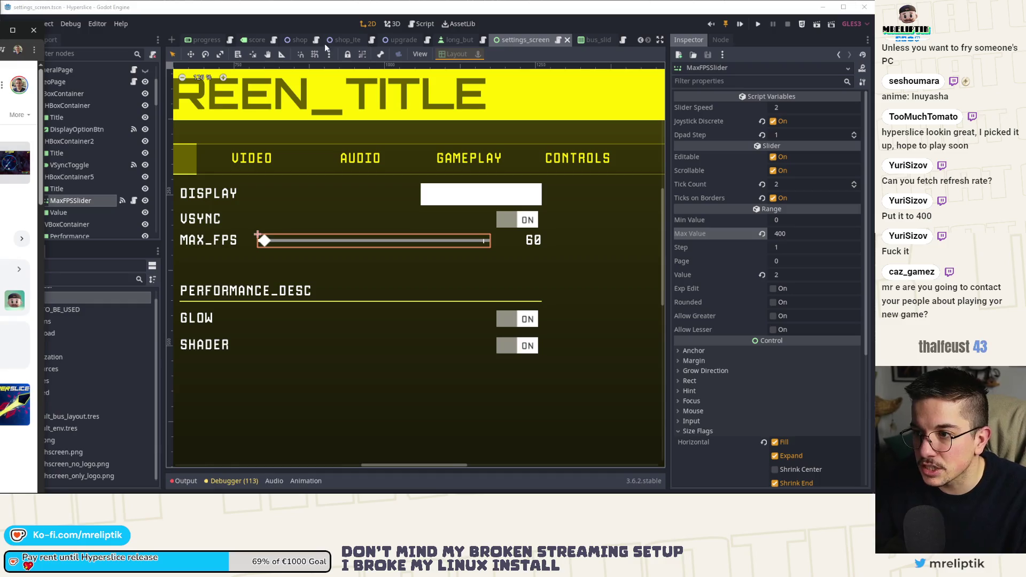
# Step: Open the Hyperslice Steam store page and select its 4,82€ price
pyautogui.doubleClick(316, 46)
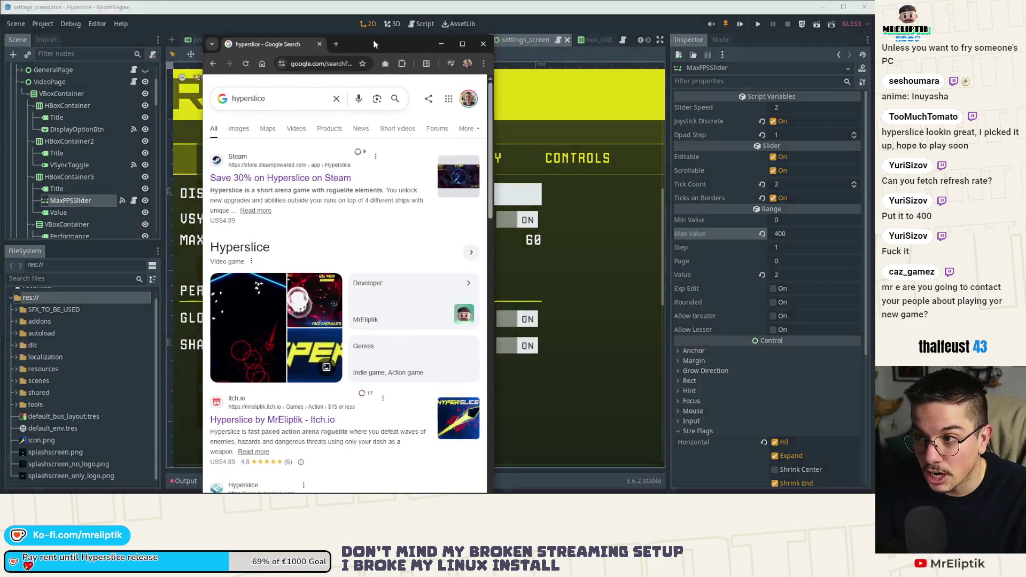
pyautogui.click(197, 144)
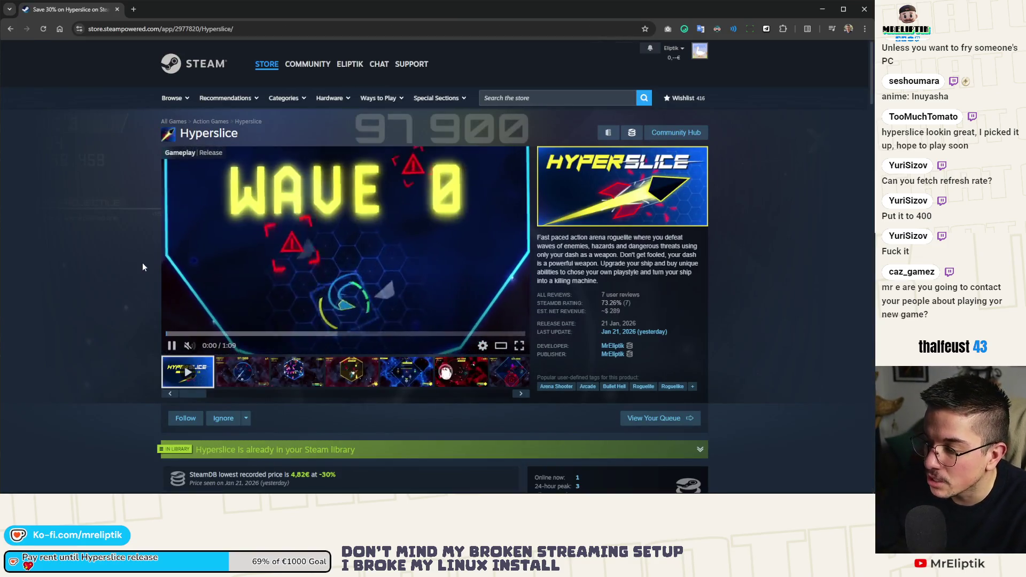
pyautogui.scroll(-5, 135, 265)
pyautogui.scroll(-2, 133, 264)
pyautogui.doubleClick(446, 272)
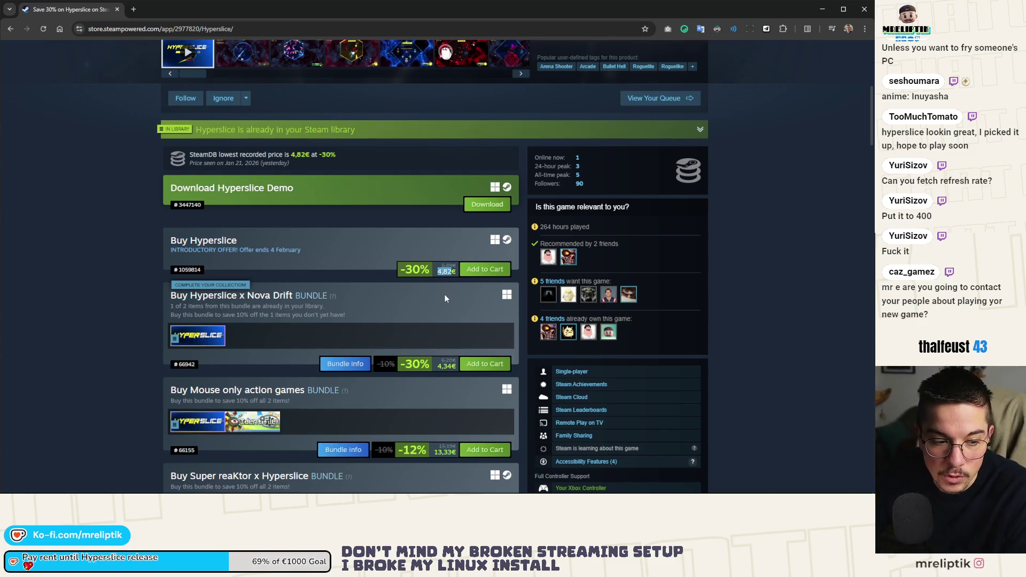
pyautogui.scroll(-3, 443, 298)
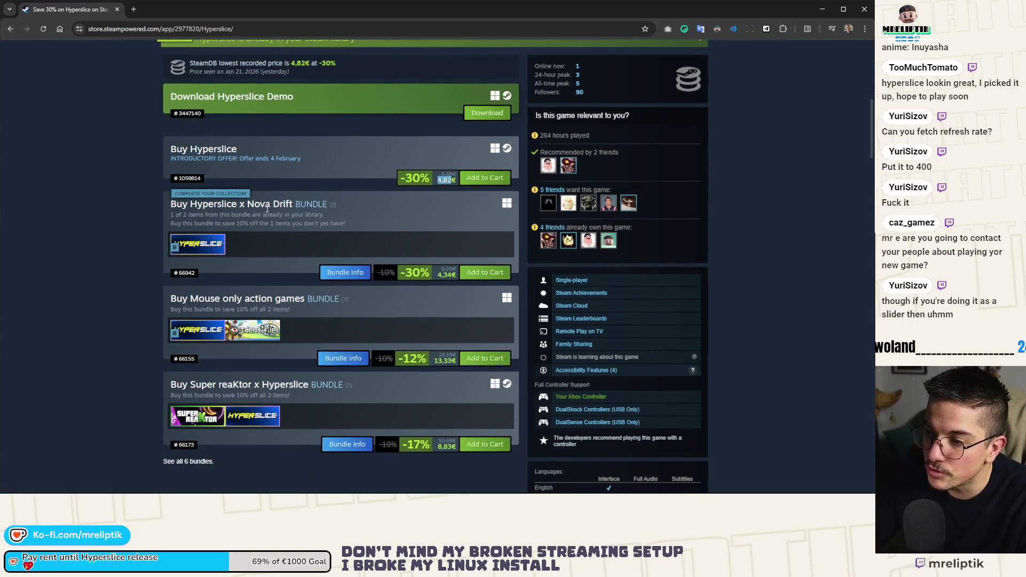
# Step: Open the Hyperslice x Nova Drift bundle in a new tab and scroll through it
pyautogui.middleClick(320, 237)
pyautogui.click(167, 12)
pyautogui.scroll(-3, 267, 243)
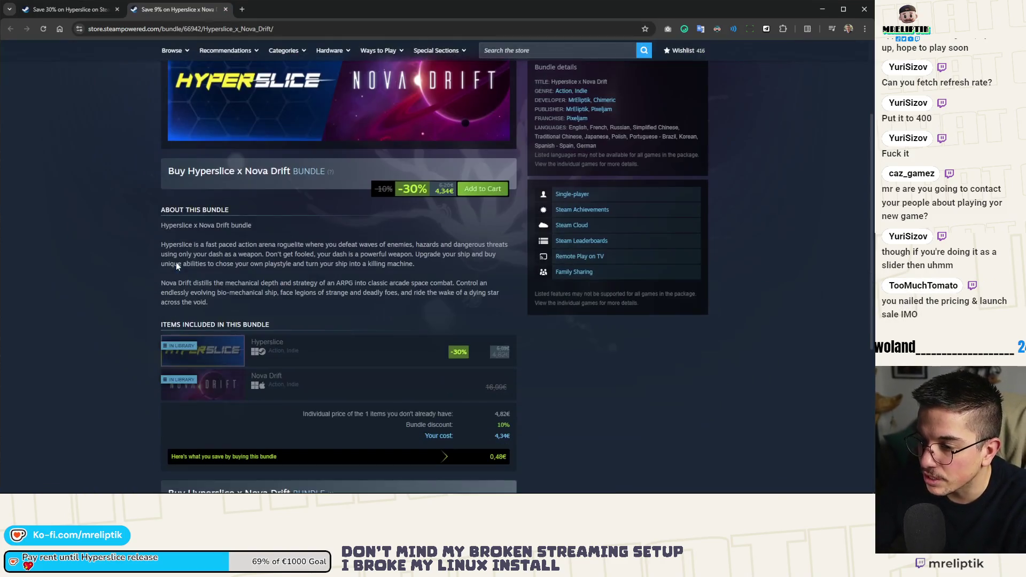
pyautogui.scroll(3, 395, 254)
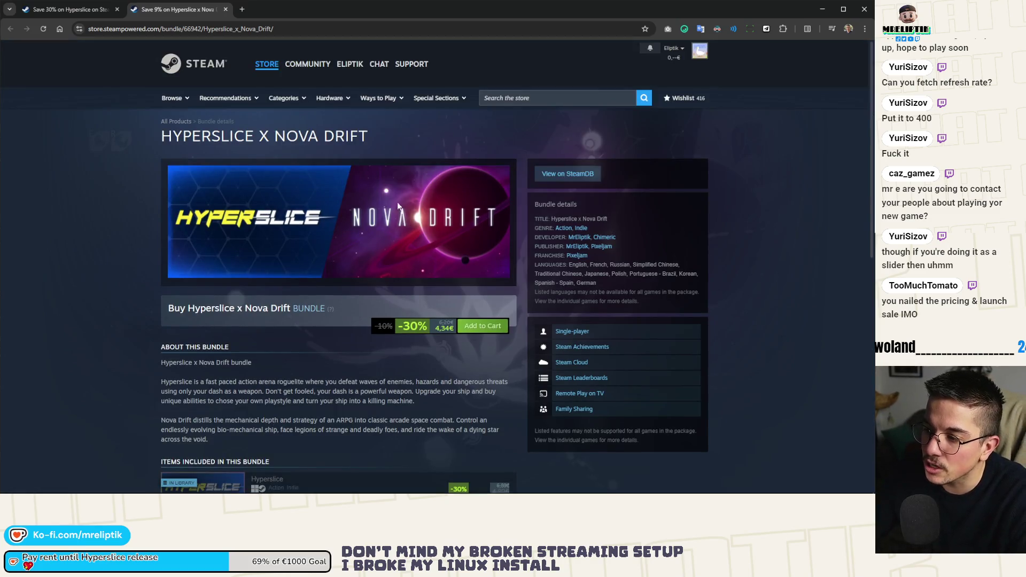
pyautogui.scroll(-2, 418, 249)
pyautogui.scroll(-3, 417, 250)
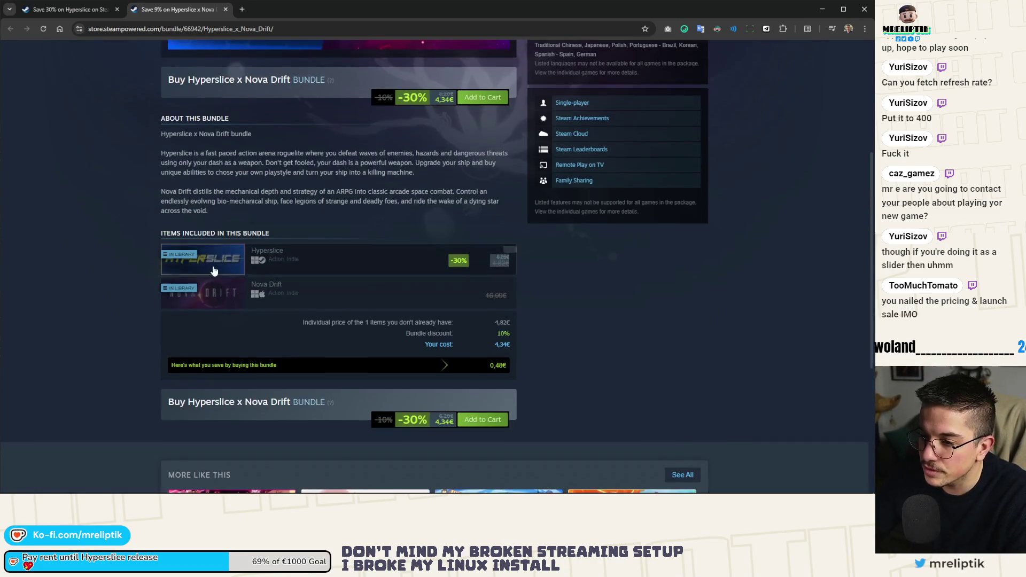
pyautogui.scroll(5, 560, 321)
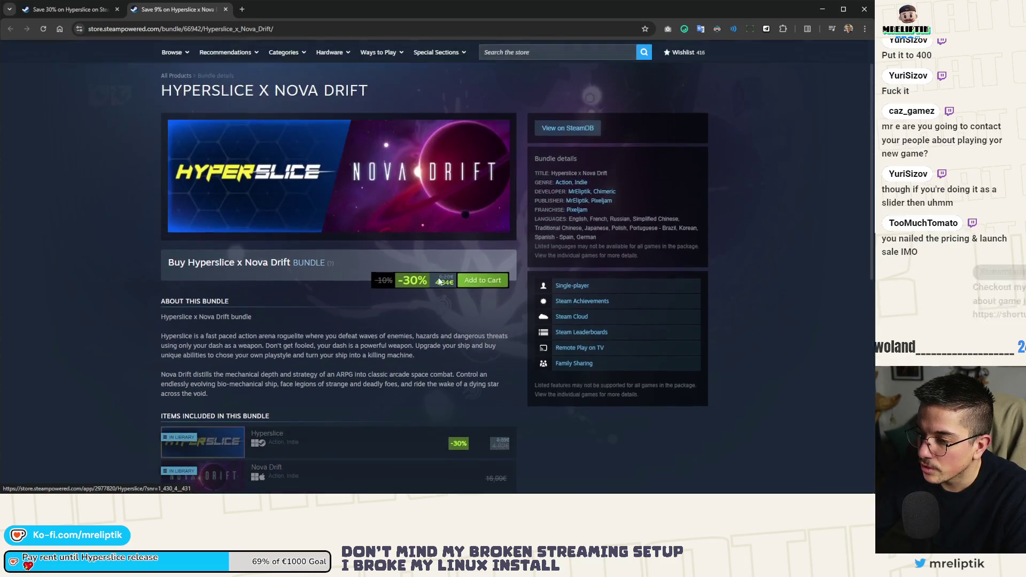
# Step: Open the Identifile and Super reaKtor store pages in new tabs and look through them
pyautogui.hotkey('ctrl', 'shift', 'Tab')
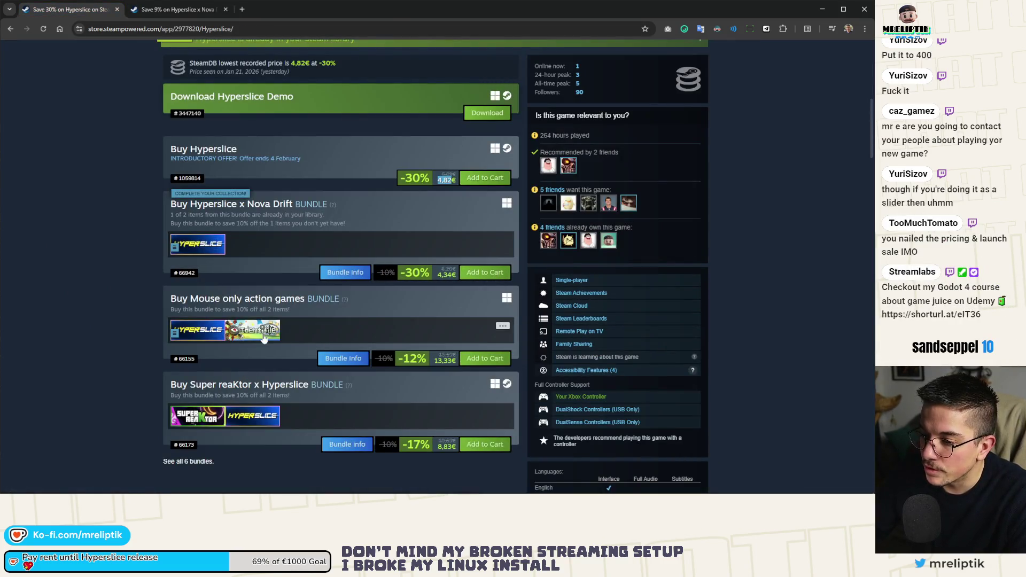
pyautogui.middleClick(263, 338)
pyautogui.middleClick(197, 416)
pyautogui.click(282, 10)
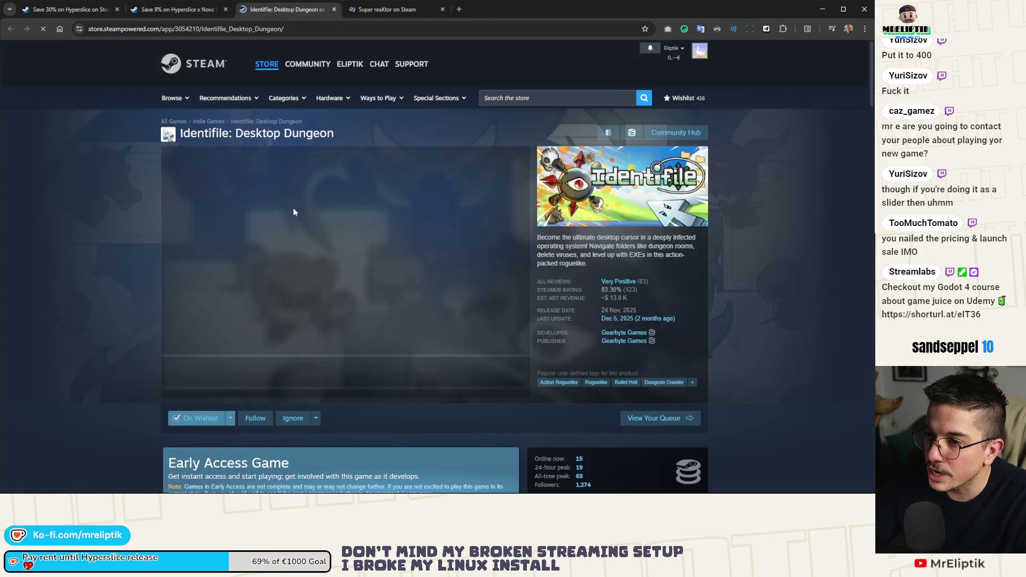
pyautogui.click(396, 10)
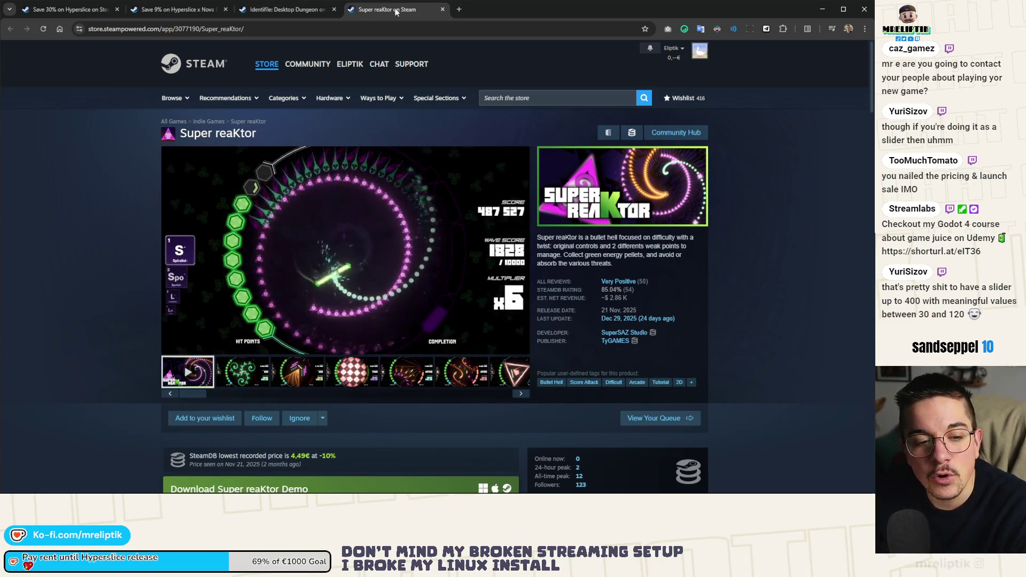
pyautogui.click(294, 10)
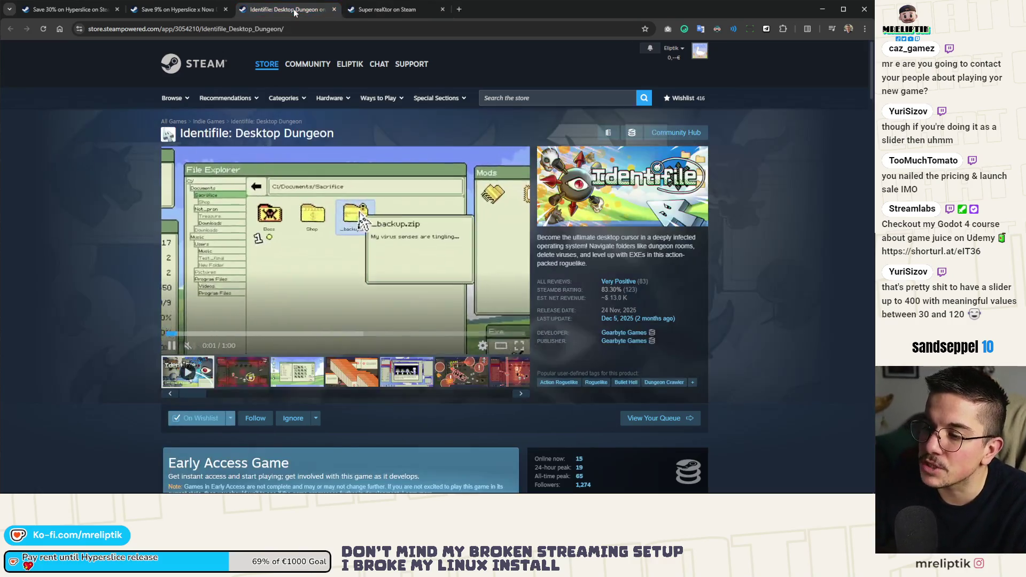
pyautogui.click(188, 11)
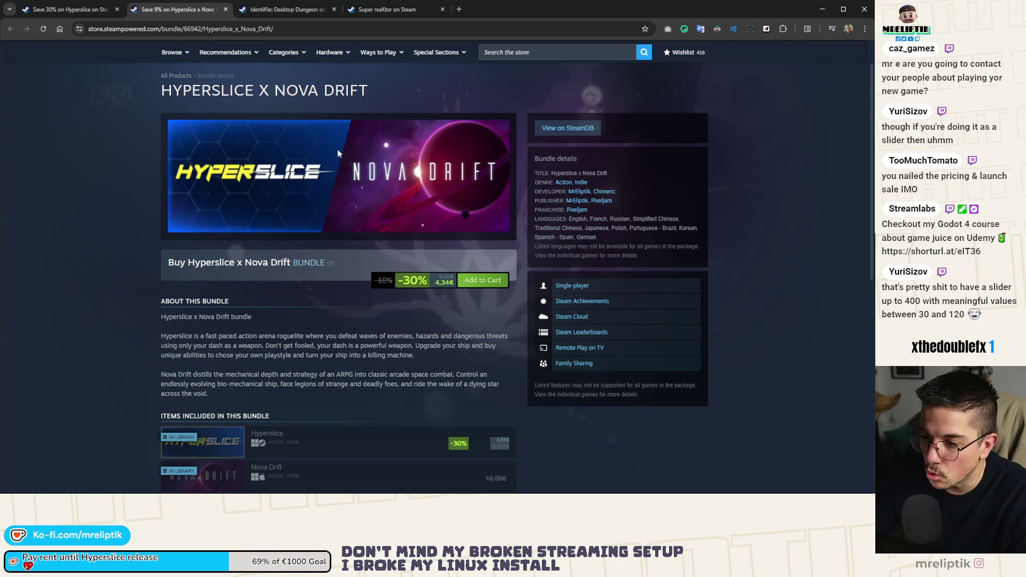
pyautogui.click(294, 16)
# Step: Browse the Identifile and Super reaKtor pages, then return to the Hyperslice x Nova Drift bundle
pyautogui.scroll(-8, 293, 204)
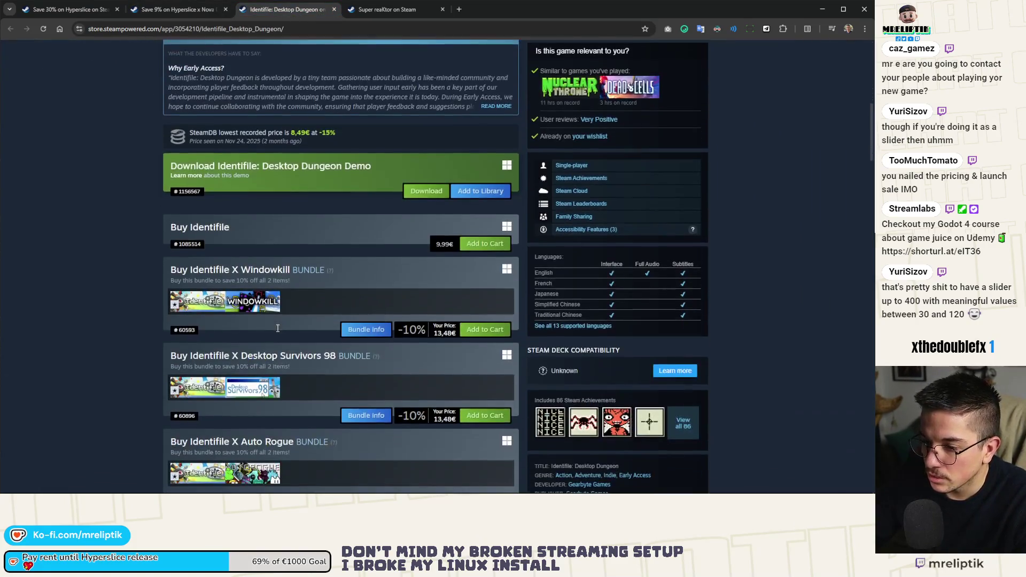
pyautogui.scroll(-5, 303, 315)
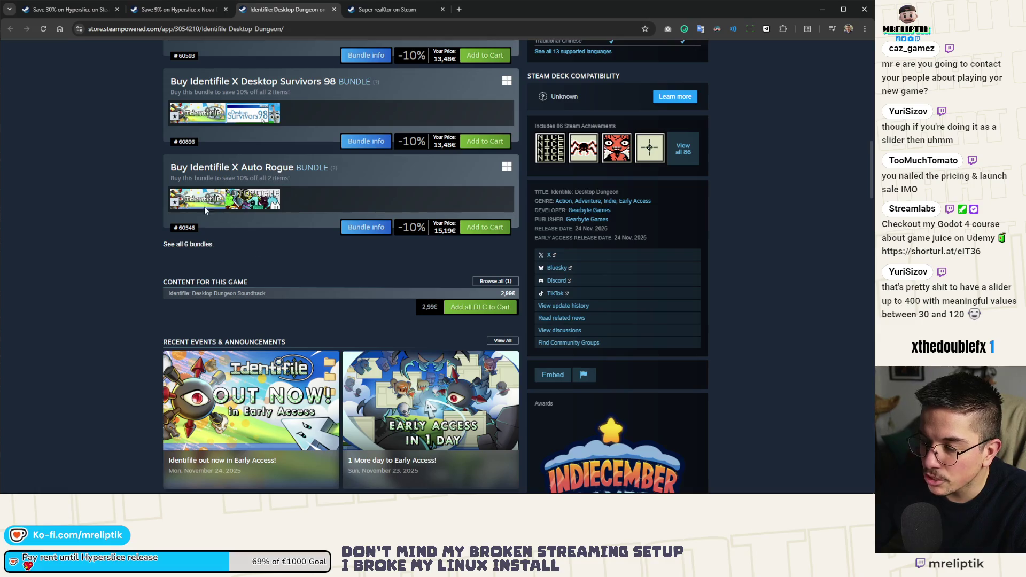
pyautogui.scroll(4, 240, 226)
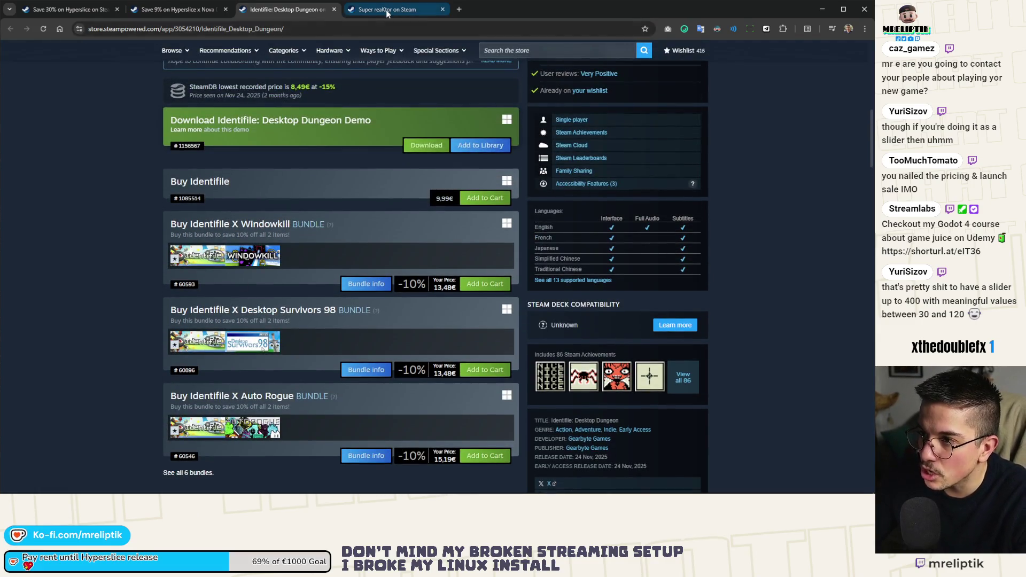
pyautogui.click(385, 10)
pyautogui.scroll(-5, 250, 351)
pyautogui.click(251, 351)
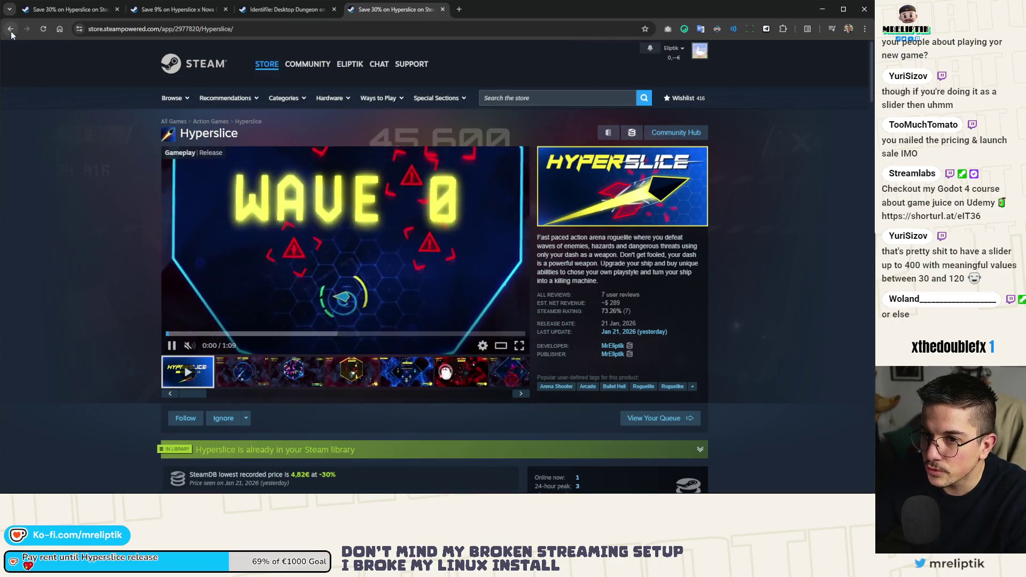
pyautogui.click(10, 31)
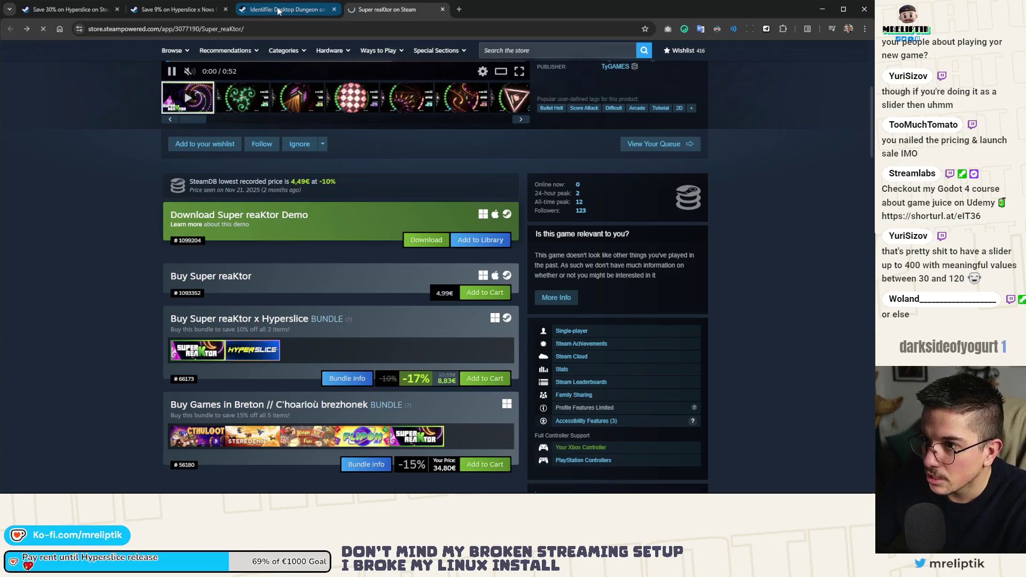
pyautogui.click(277, 9)
pyautogui.click(177, 10)
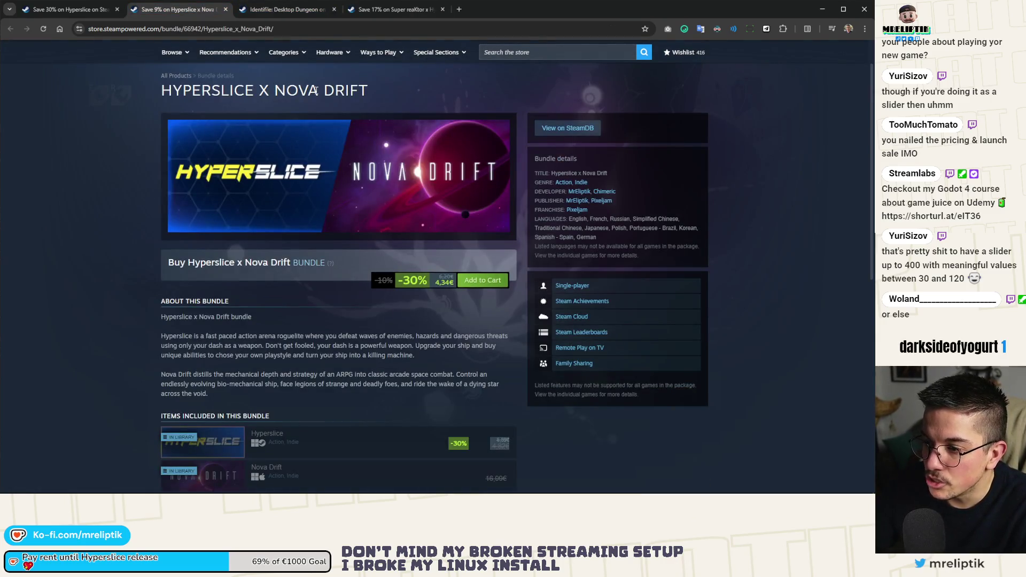
# Step: Open the Nova Drift store page from the bundle and scroll to its bundle offers
pyautogui.click(264, 434)
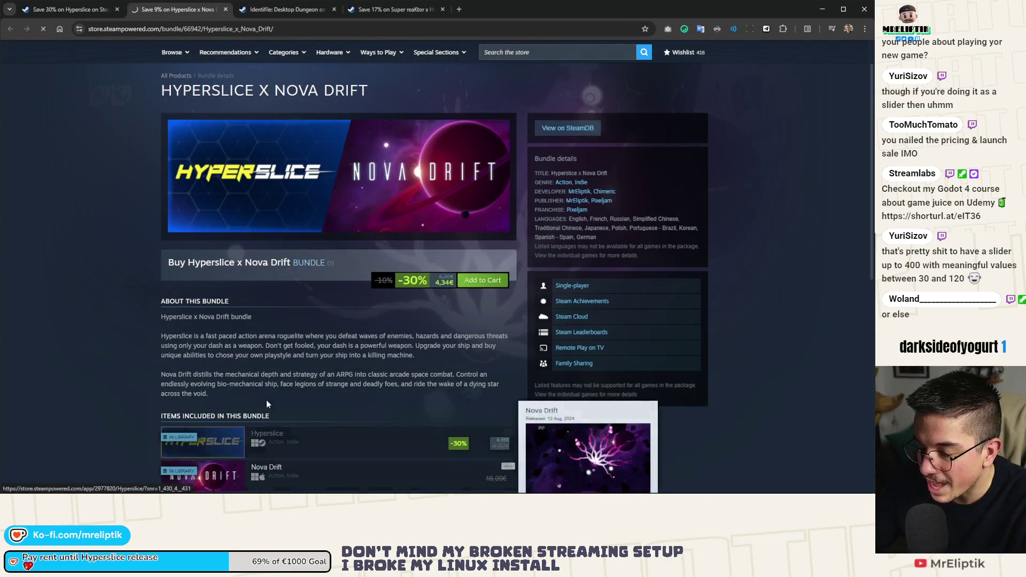
pyautogui.scroll(-8, 176, 256)
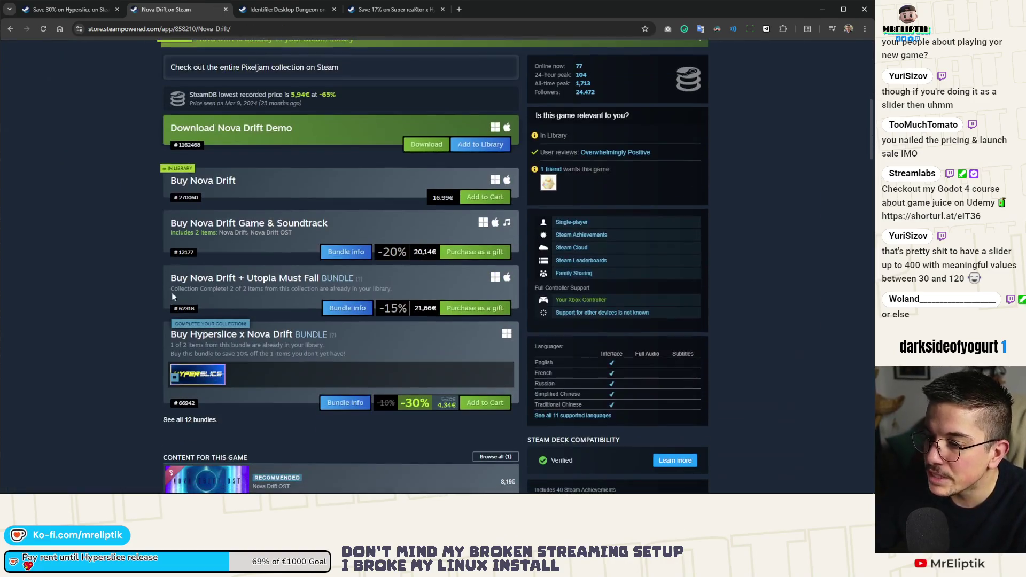
pyautogui.scroll(-2, 247, 264)
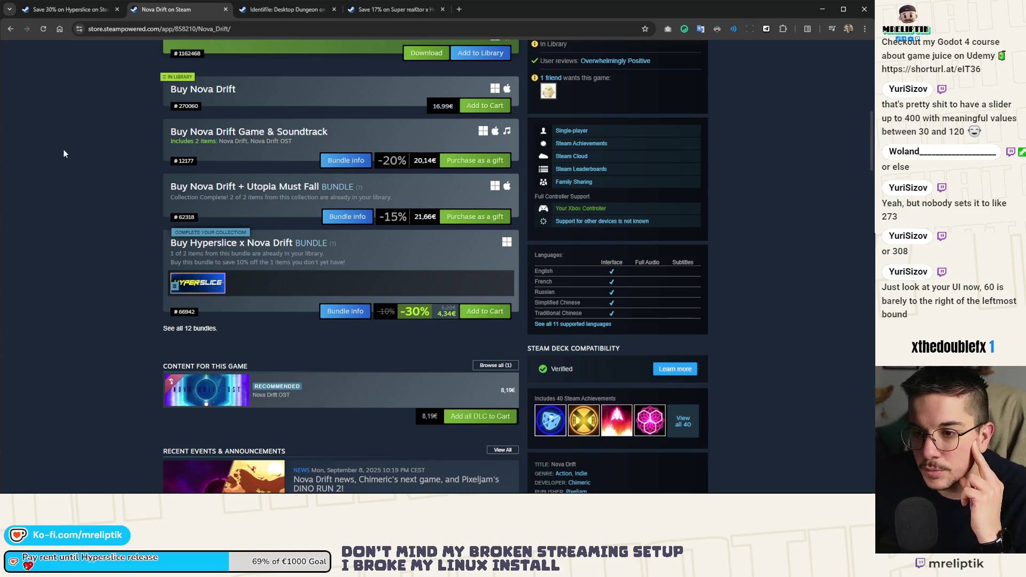
pyautogui.click(75, 9)
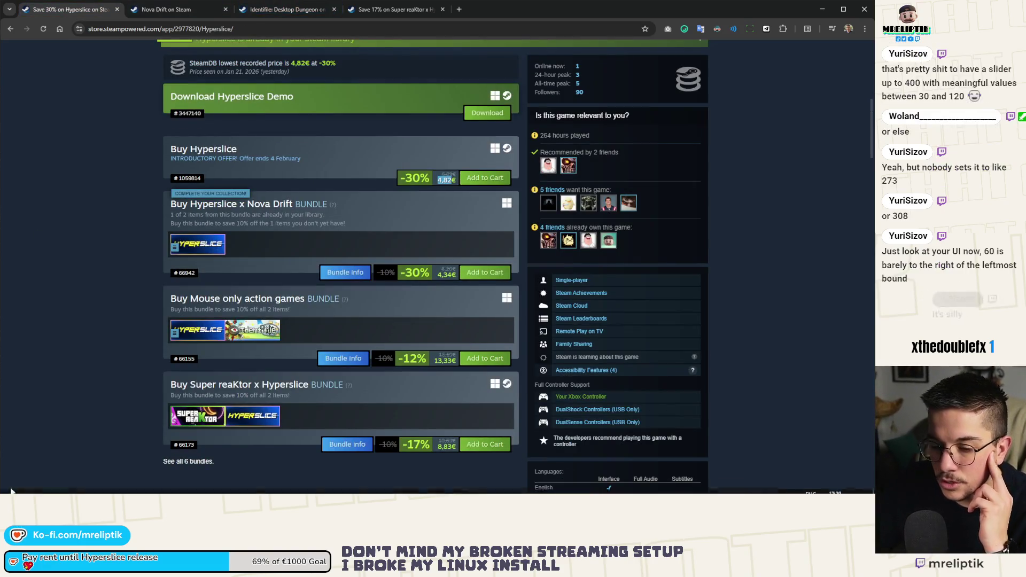
# Step: Switch between the localization spreadsheet and Godot, then return to the Steam browser
pyautogui.hotkey('alt', 'Tab')
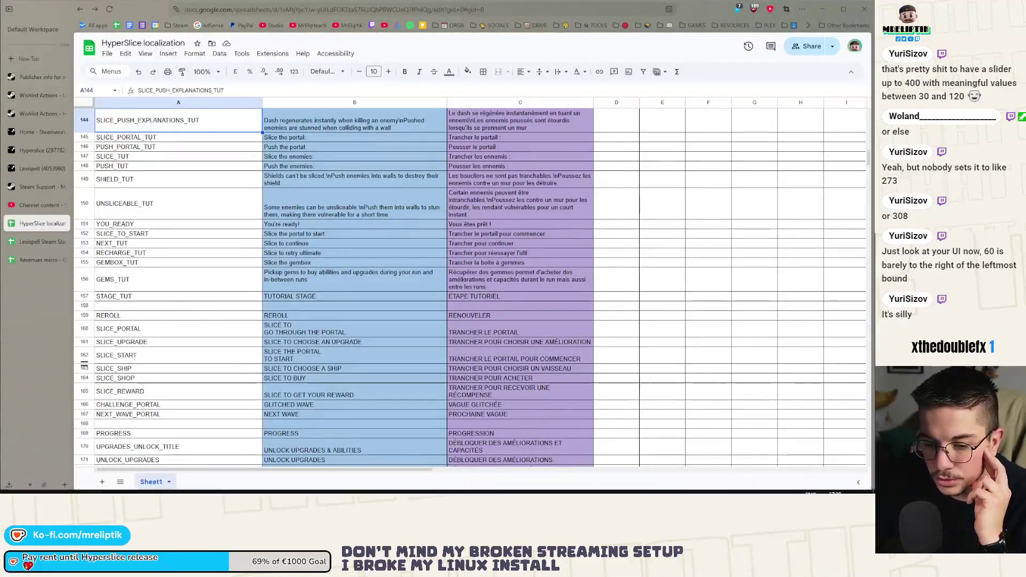
pyautogui.hotkey('alt', 'Tab')
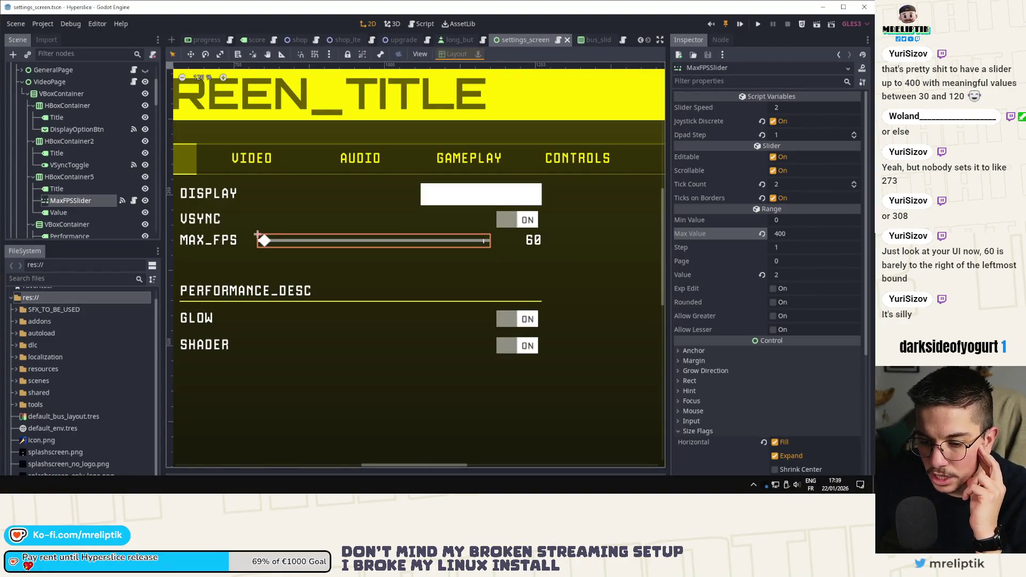
pyautogui.hotkey('alt', 'Tab')
pyautogui.hotkey('alt', 'Tab')
pyautogui.click(165, 9)
# Step: Review the Hyperslice page, highlighting its all-time peak player count, then close its tab
pyautogui.click(82, 11)
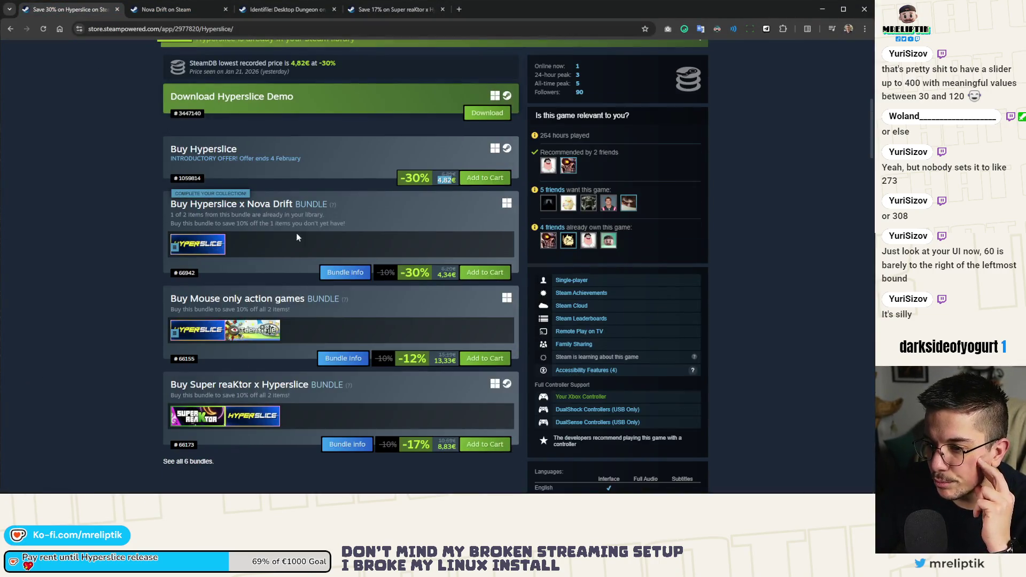
pyautogui.scroll(7, 288, 257)
pyautogui.scroll(-5, 258, 282)
pyautogui.scroll(6, 251, 310)
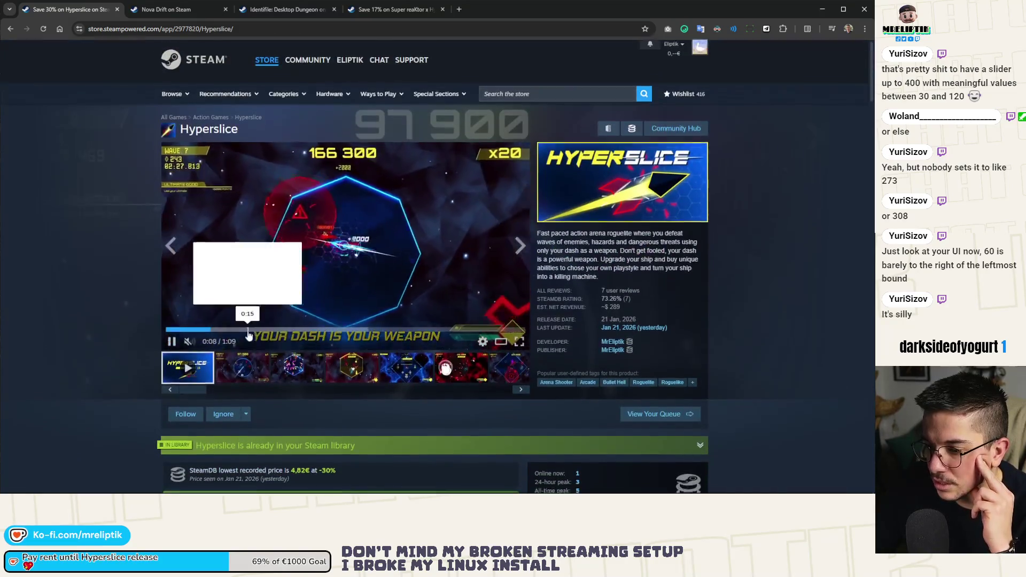
pyautogui.scroll(-10, 248, 334)
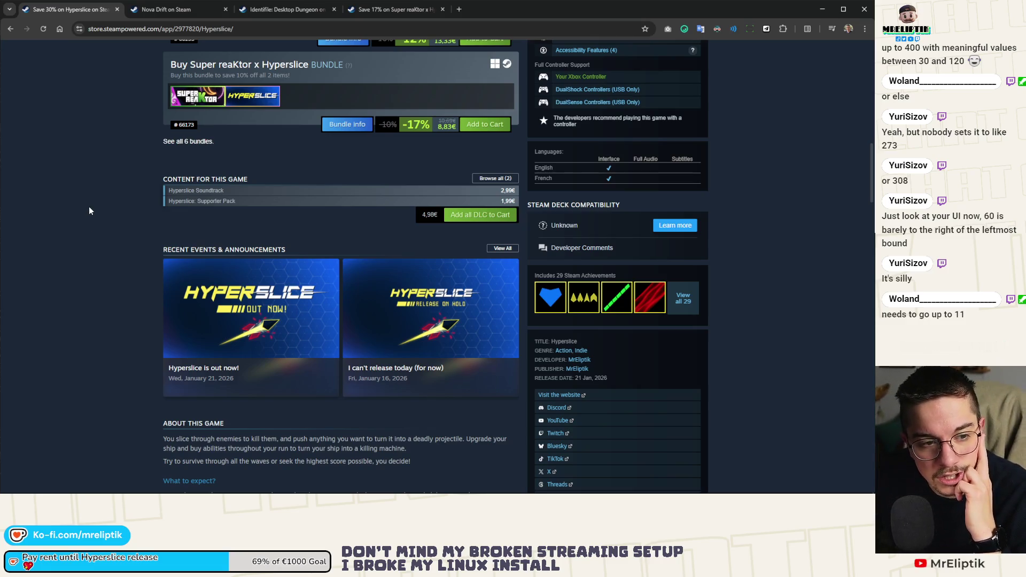
pyautogui.scroll(10, 91, 209)
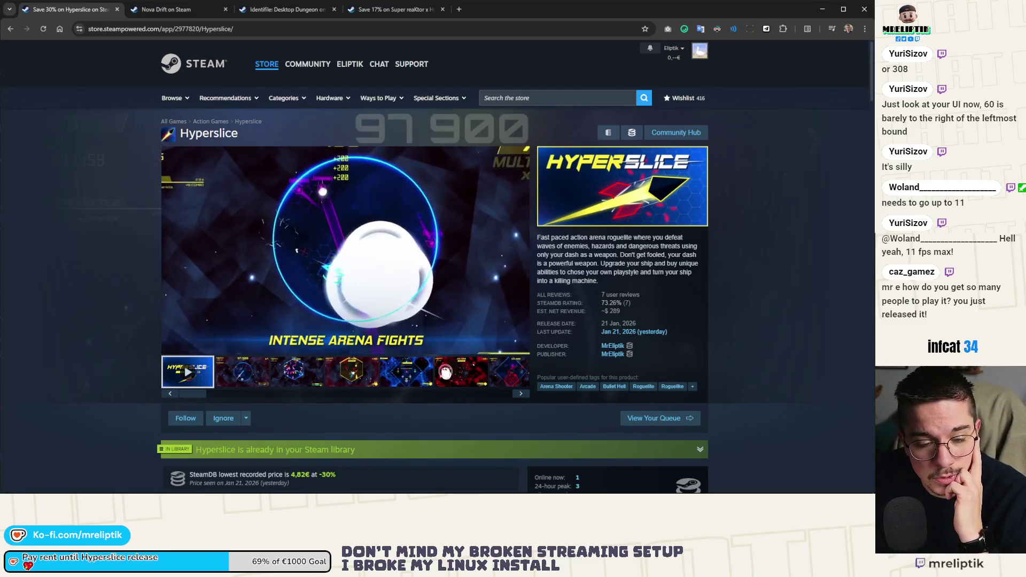
pyautogui.scroll(-4, 678, 331)
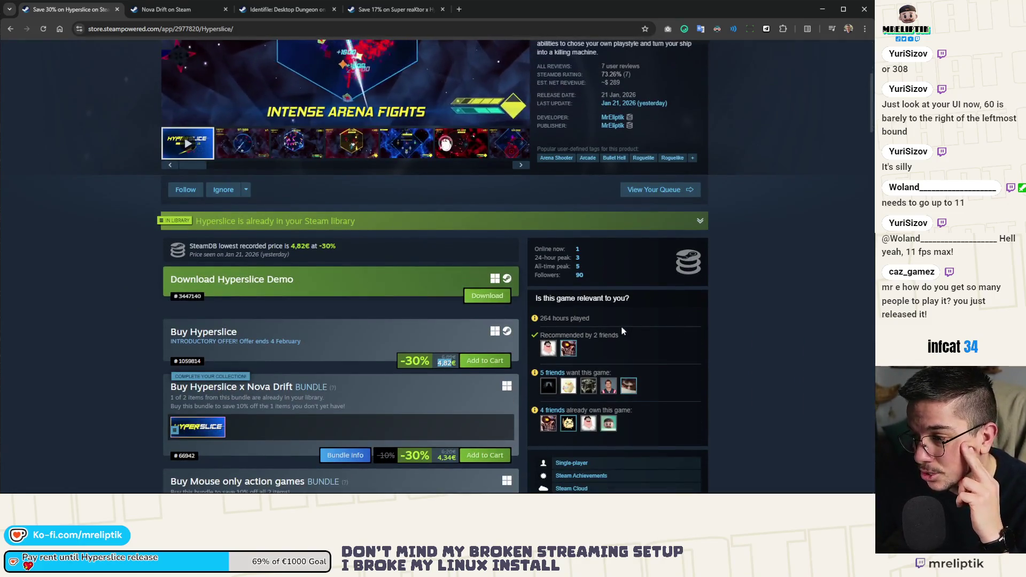
pyautogui.moveTo(573, 265); pyautogui.dragTo(598, 268)
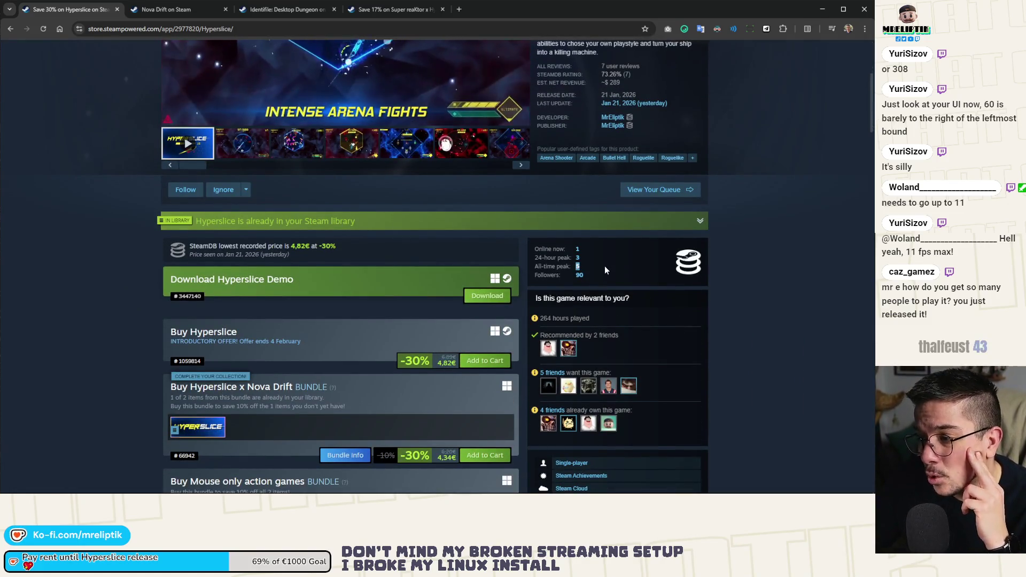
pyautogui.scroll(4, 347, 161)
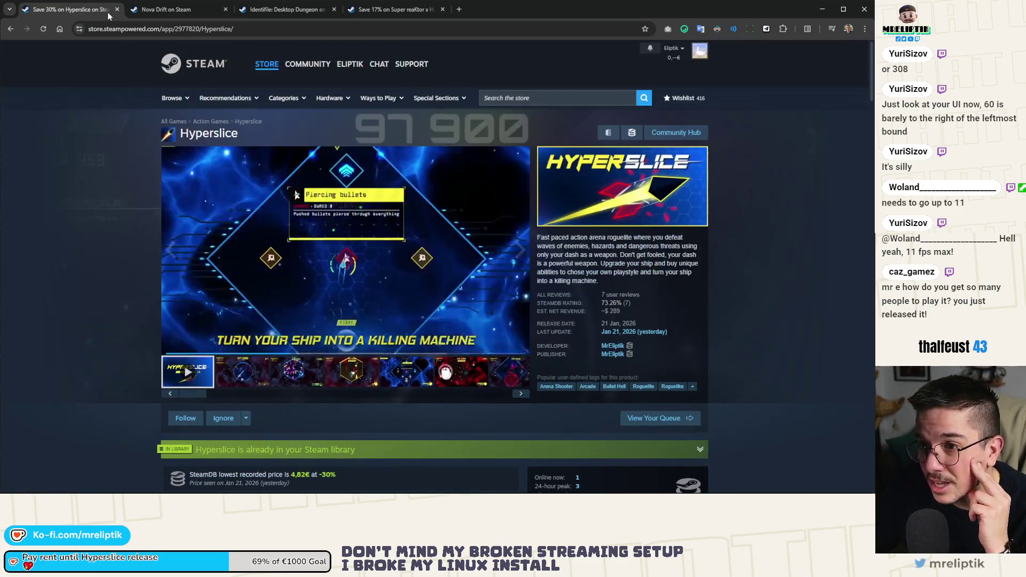
pyautogui.click(117, 9)
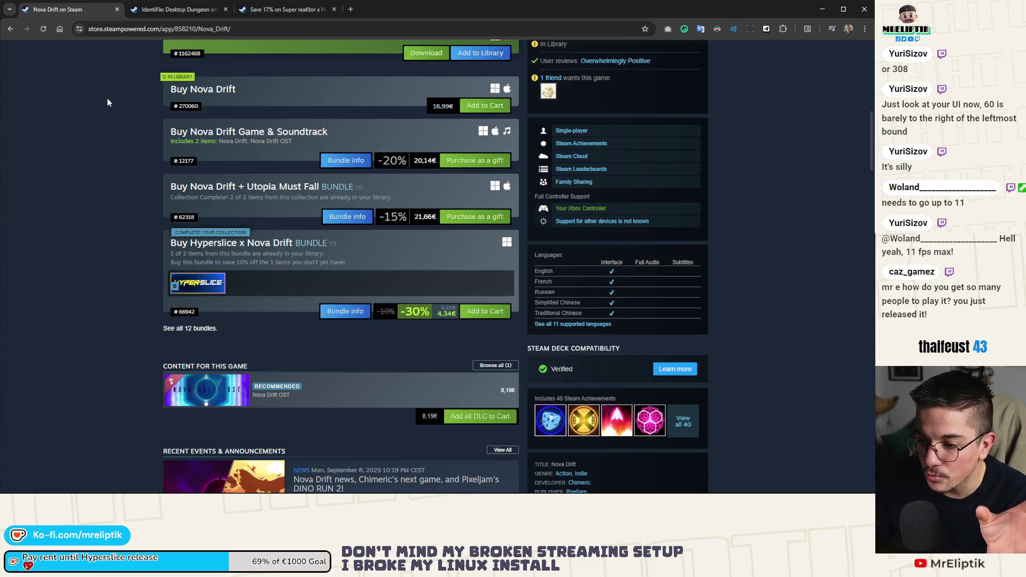
# Step: Glance over the Identifile and Nova Drift tabs, then restore the Godot editor
pyautogui.click(170, 10)
pyautogui.click(85, 12)
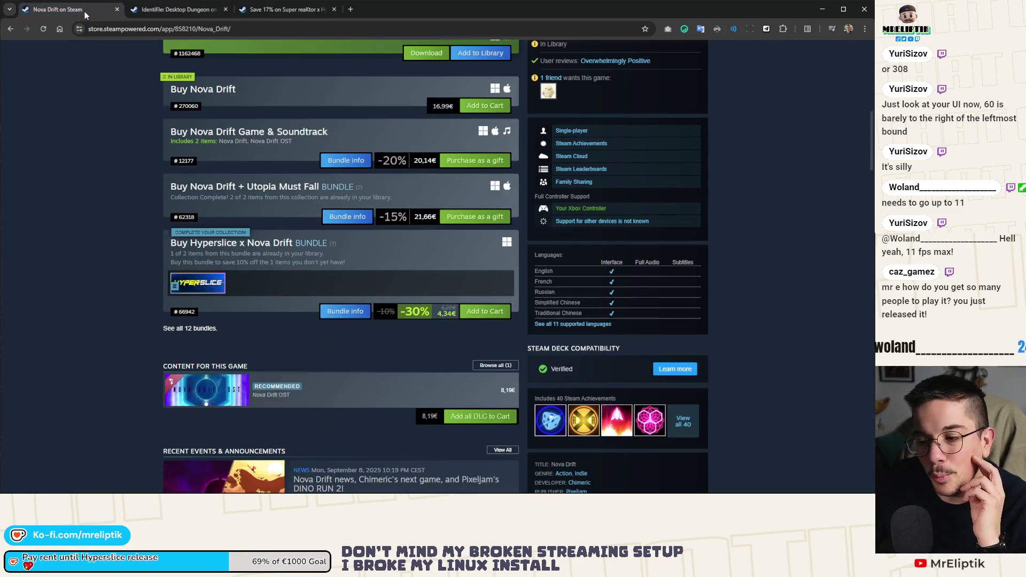
pyautogui.hotkey('ctrl', 'Tab')
pyautogui.hotkey('ctrl', 'Tab')
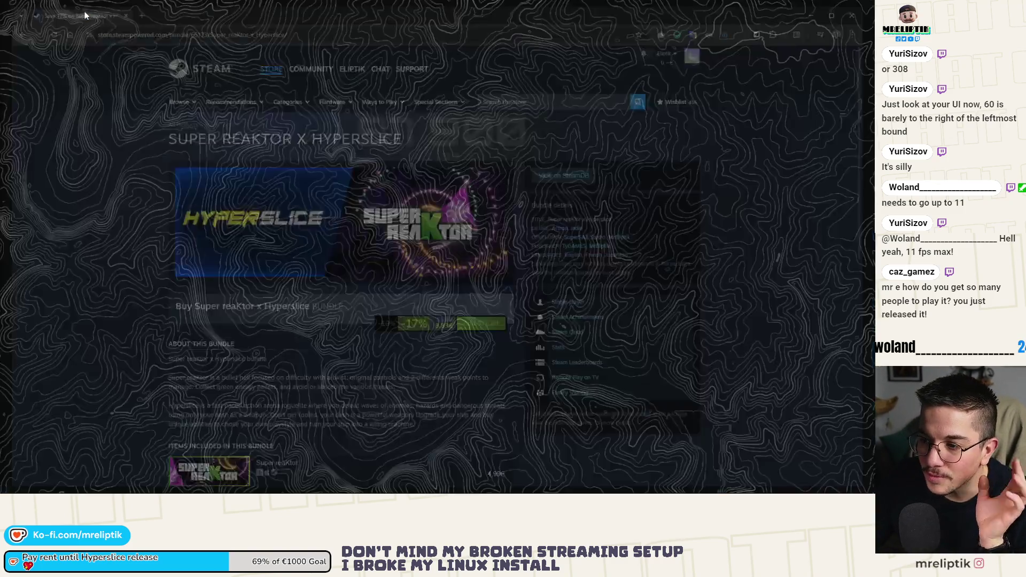
pyautogui.click(130, 484)
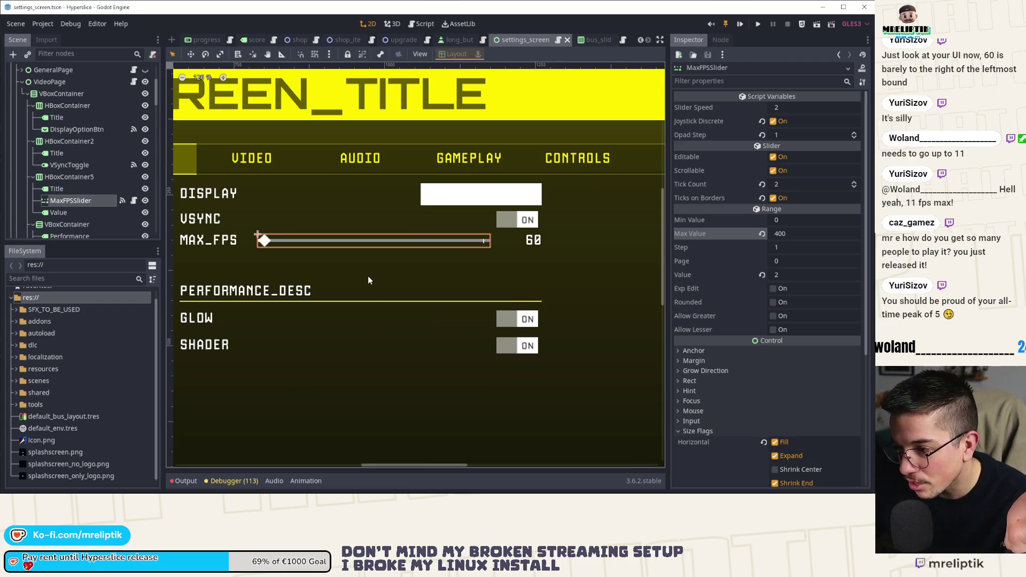
# Step: Set the MaxFPSSlider's value to 60 and minimum to 30, then save the scene
pyautogui.scroll(-1, 368, 276)
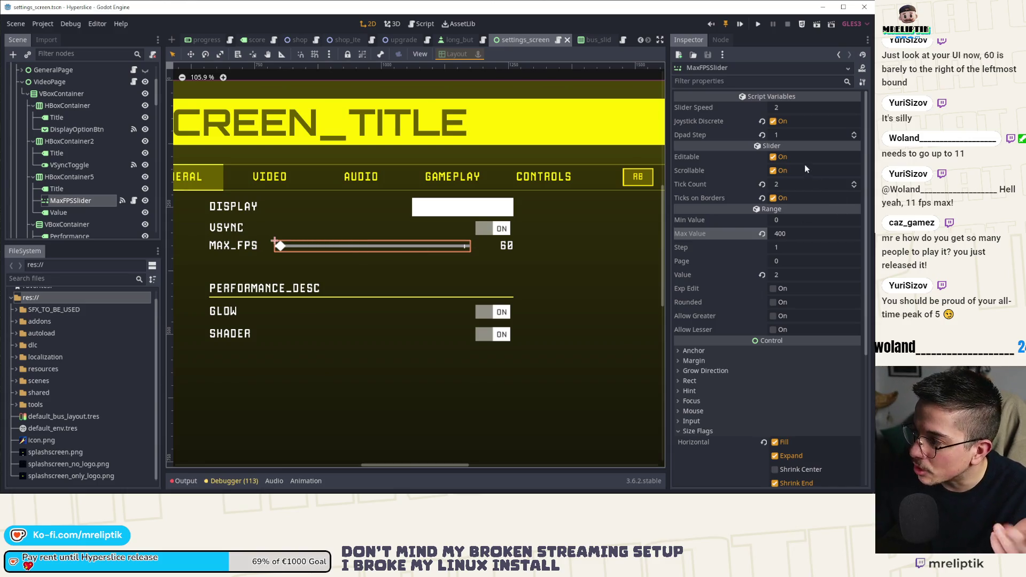
pyautogui.click(795, 219)
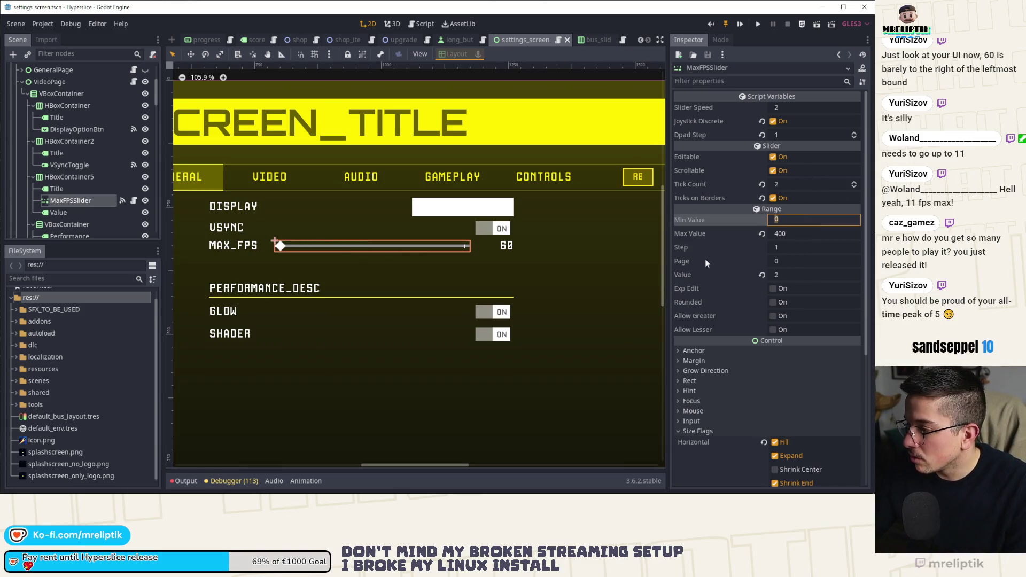
pyautogui.click(788, 274)
pyautogui.write('6')
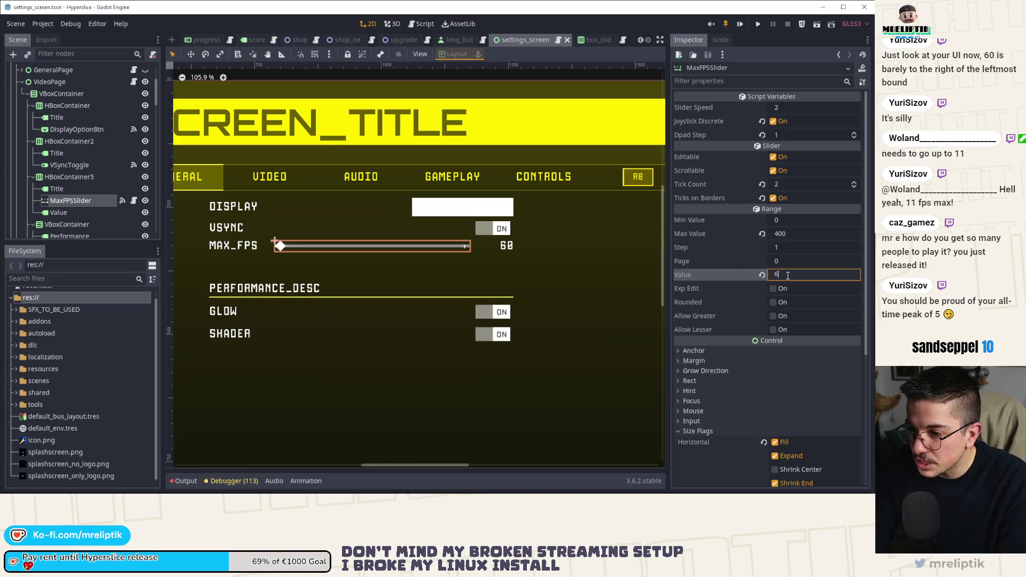
pyautogui.write('0')
pyautogui.press('Return')
pyautogui.scroll(2, 277, 258)
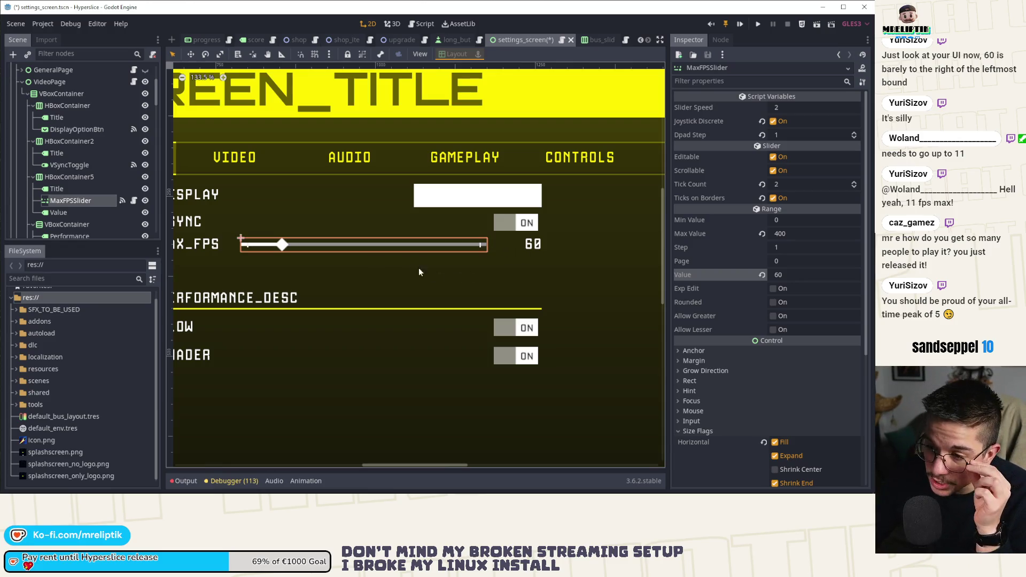
pyautogui.click(793, 222)
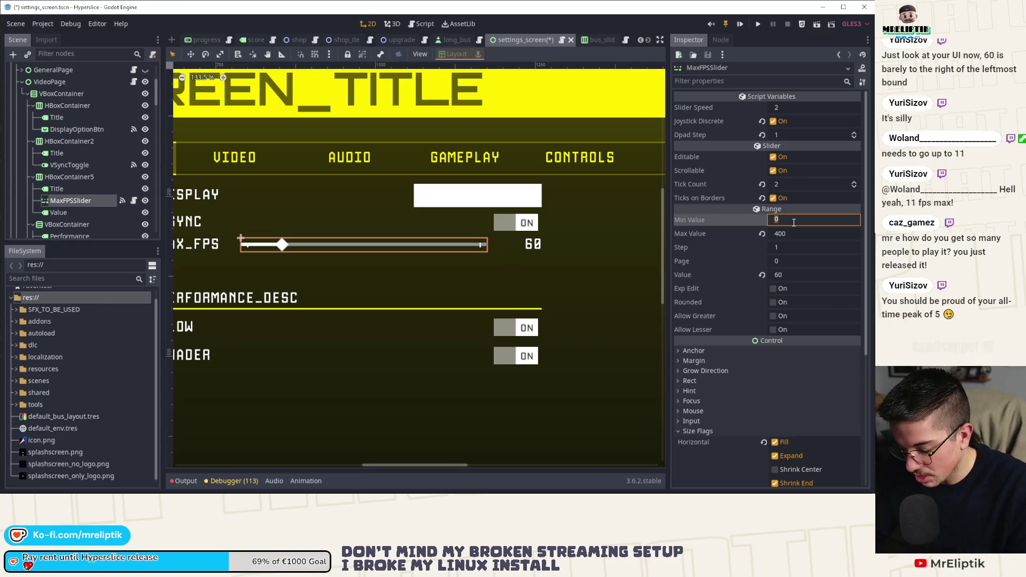
pyautogui.write('30')
pyautogui.press('Return')
pyautogui.hotkey('ctrl', 's')
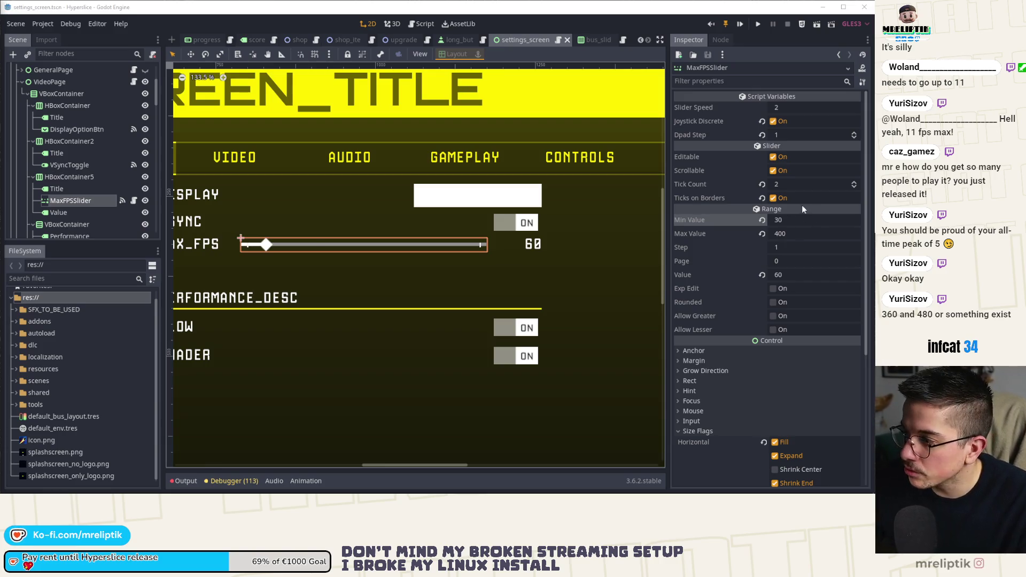
pyautogui.click(803, 235)
# Step: Commit 360 as the MaxFPSSlider's maximum, giving a 30–360 range
pyautogui.write('360')
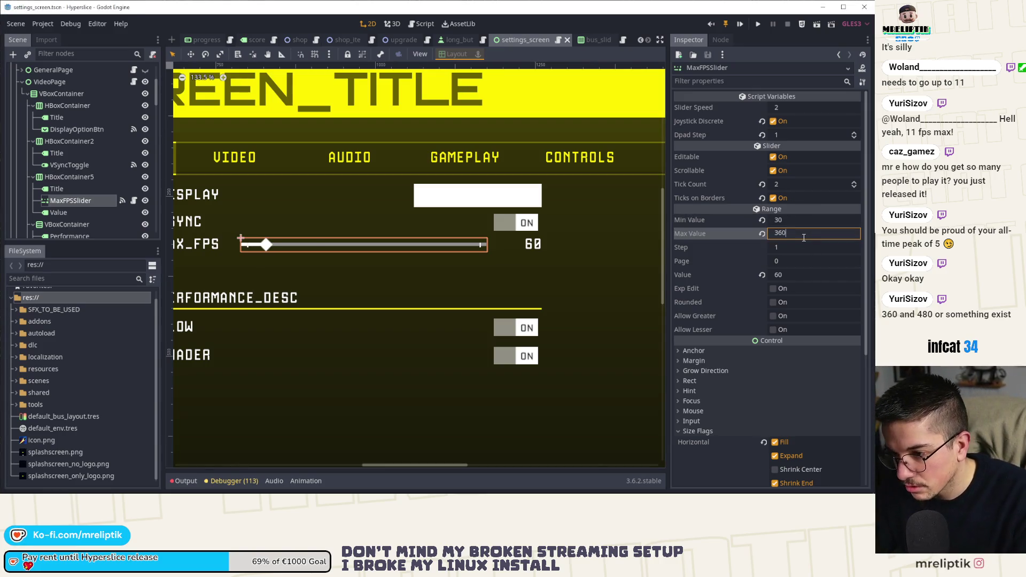
pyautogui.press('Return')
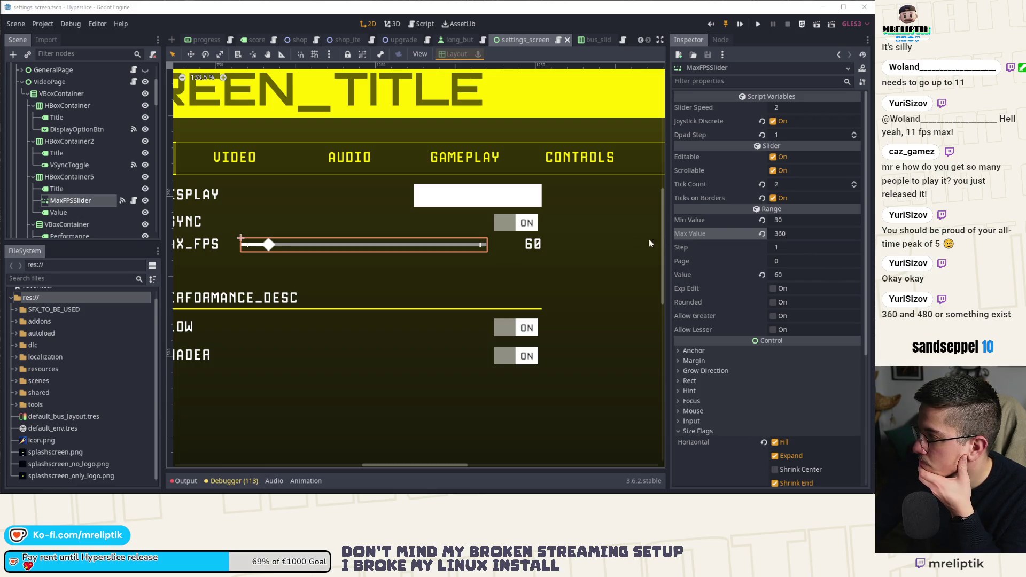
# Step: Search the help for 'os' and open the OS class reference documentation
pyautogui.click(134, 200)
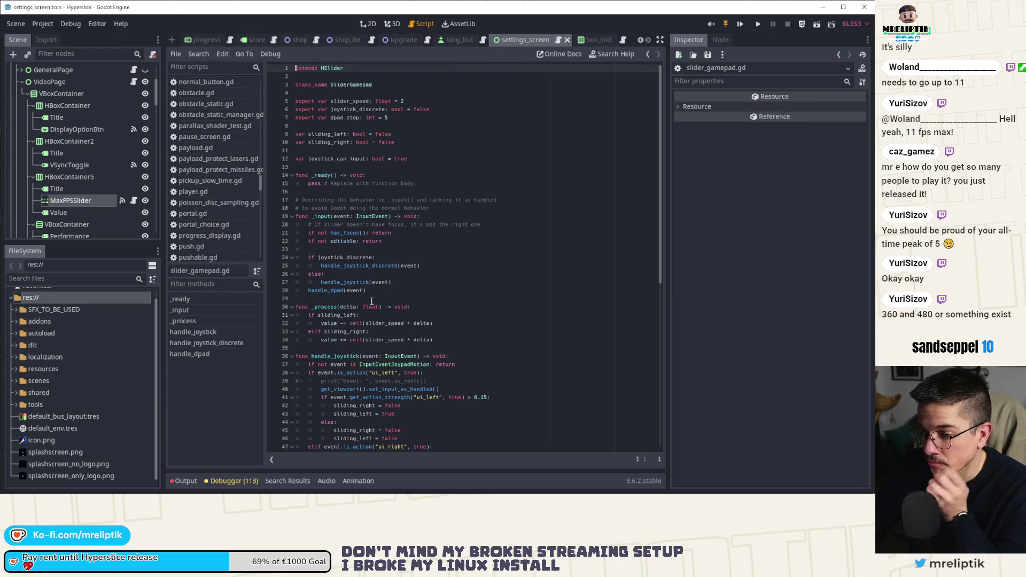
pyautogui.scroll(-6, 377, 304)
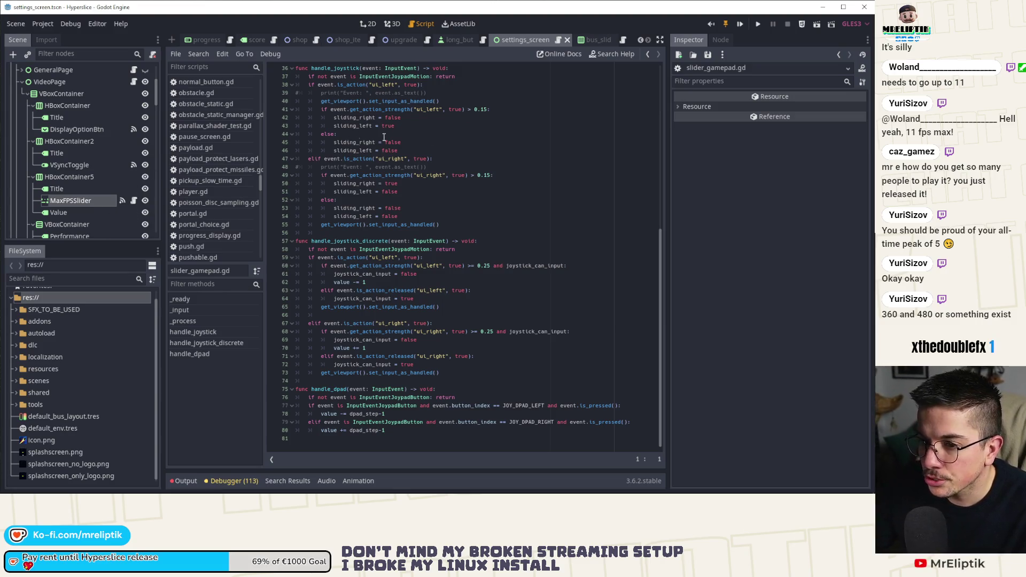
pyautogui.click(610, 55)
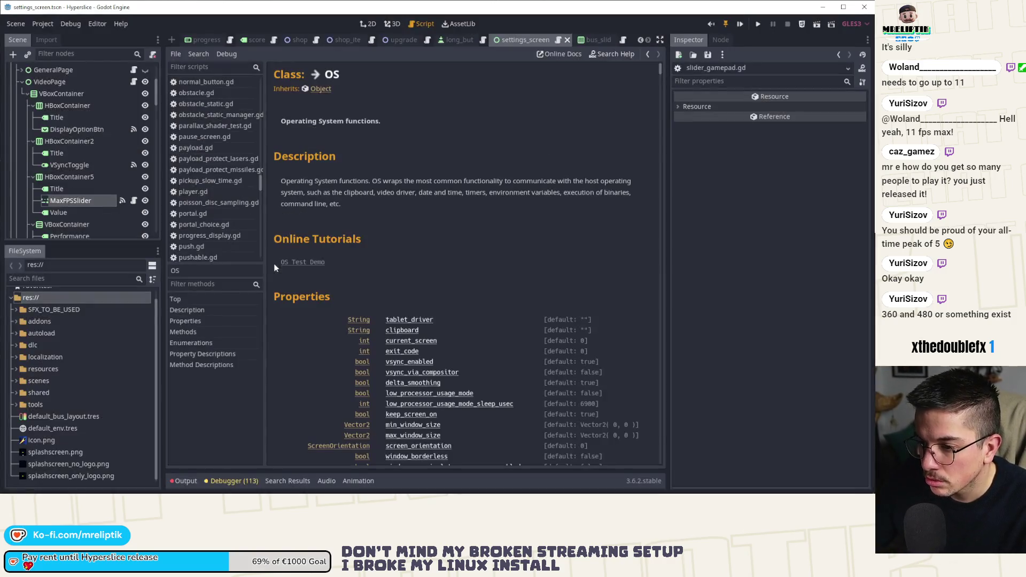
pyautogui.doubleClick(296, 316)
pyautogui.scroll(-3, 338, 319)
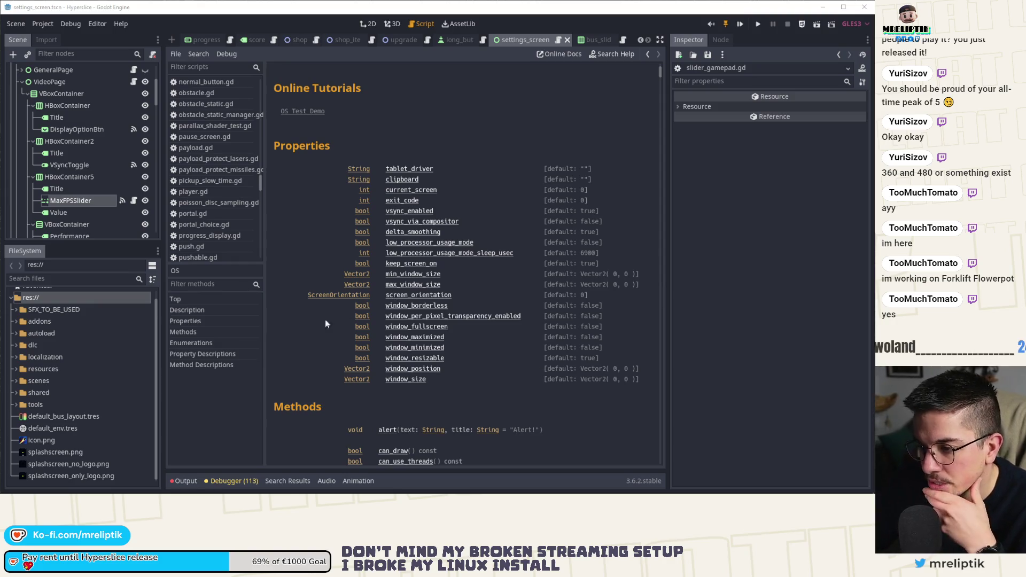
# Step: Read the get_screen_refresh_rate description in the OS class docs
pyautogui.scroll(-5, 331, 347)
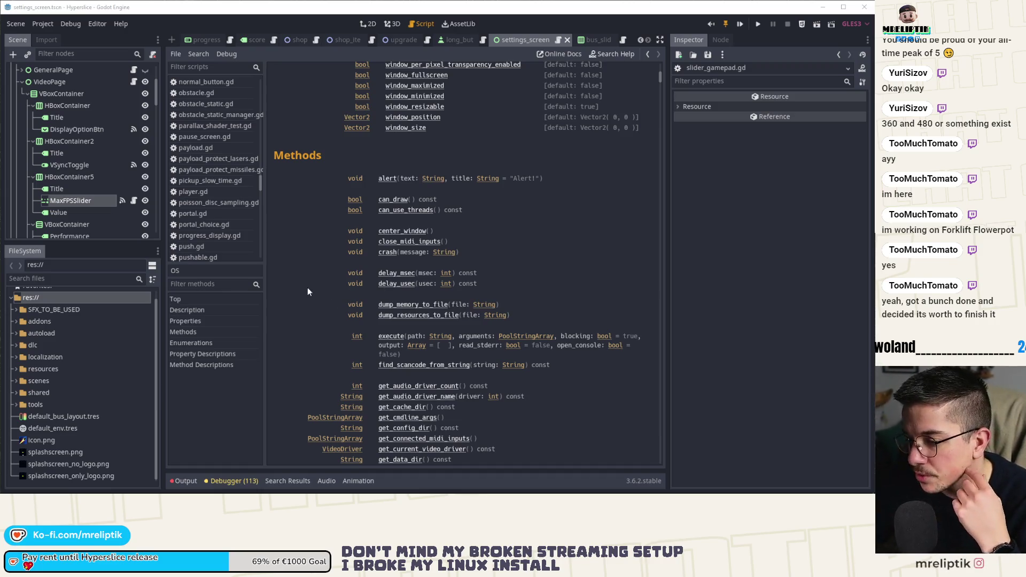
pyautogui.scroll(-2, 307, 300)
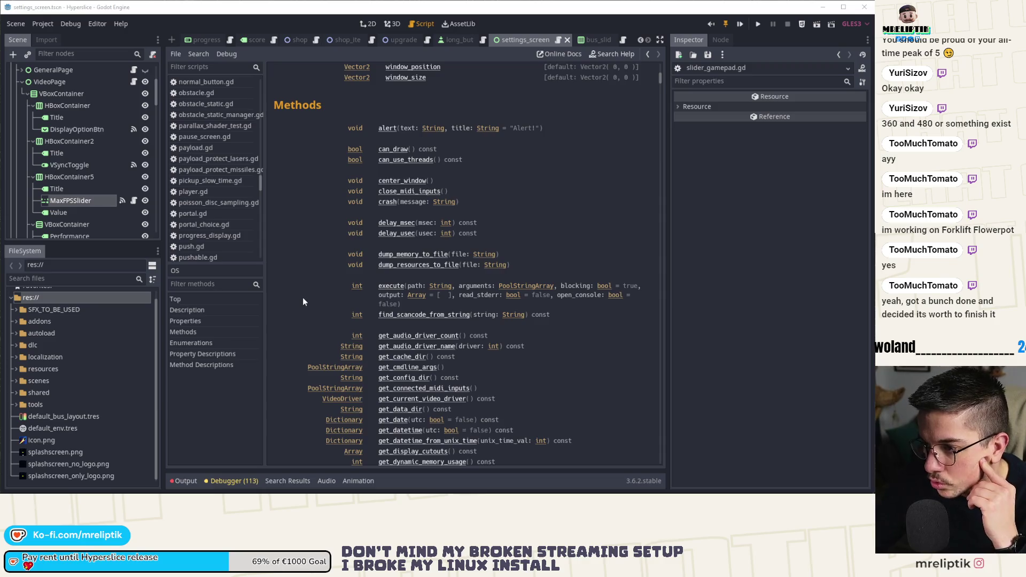
pyautogui.scroll(-6, 303, 301)
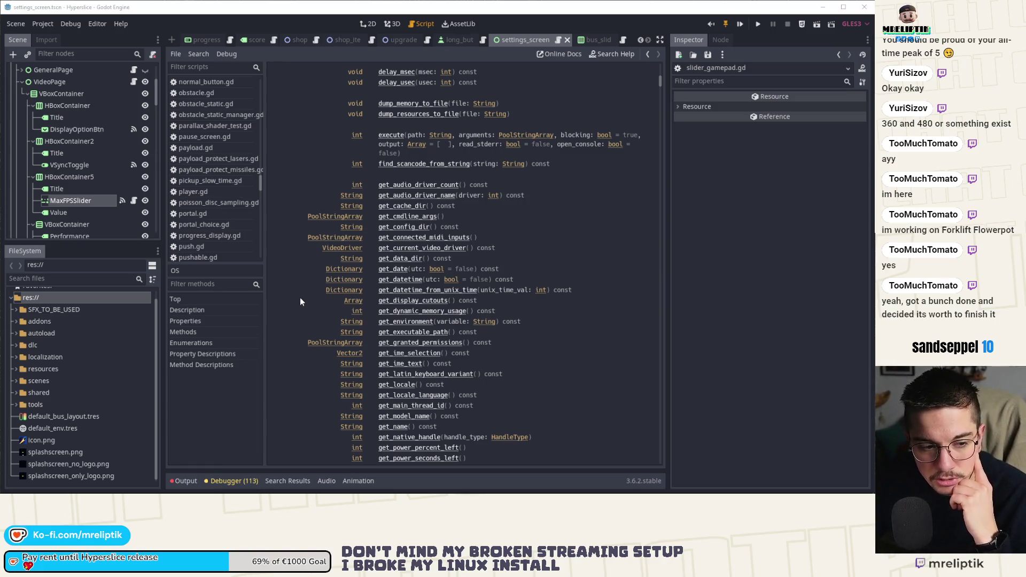
pyautogui.scroll(-4, 313, 303)
pyautogui.scroll(-4, 313, 303)
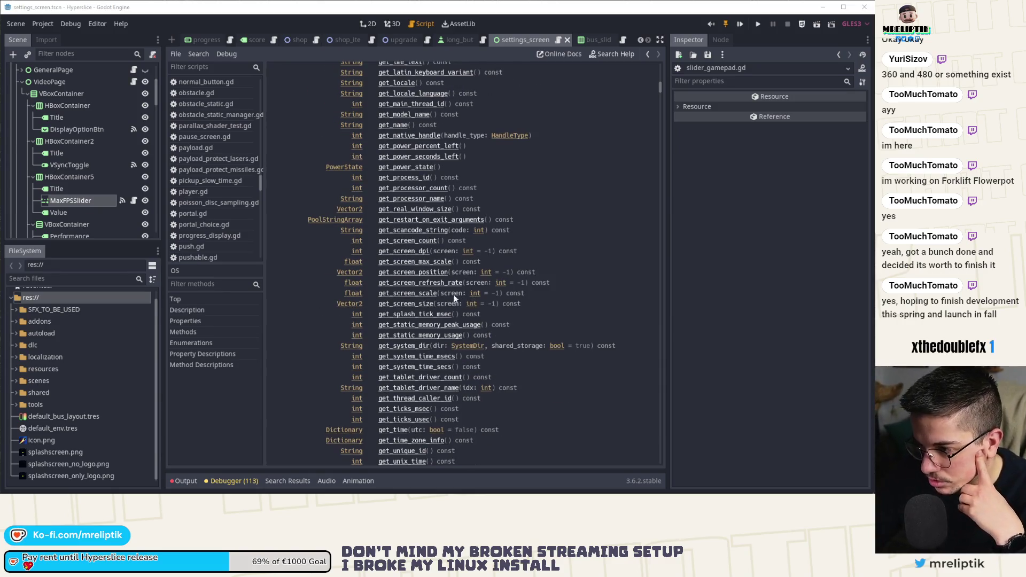
pyautogui.click(419, 284)
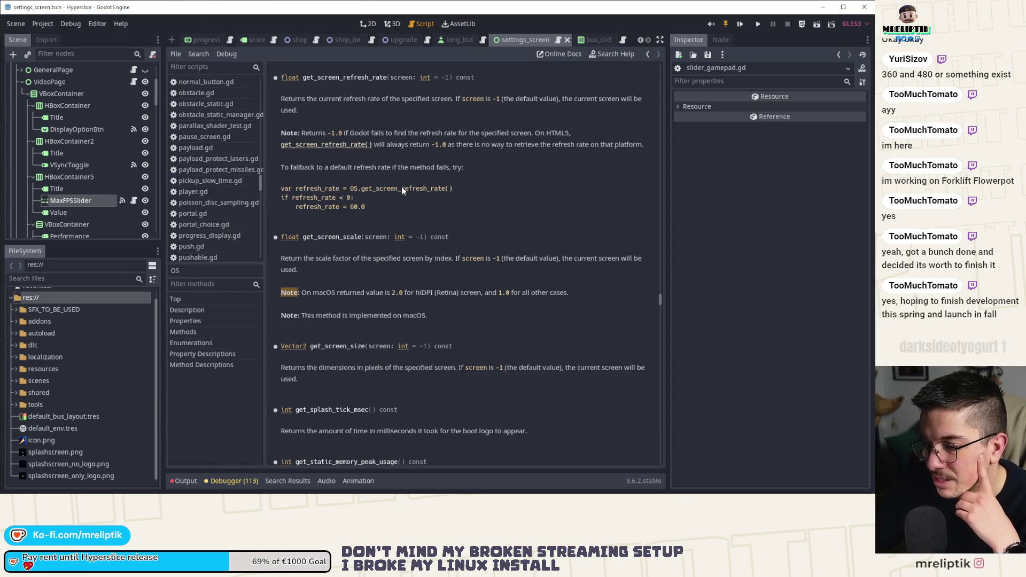
pyautogui.scroll(-3, 402, 187)
pyautogui.scroll(-9, 402, 187)
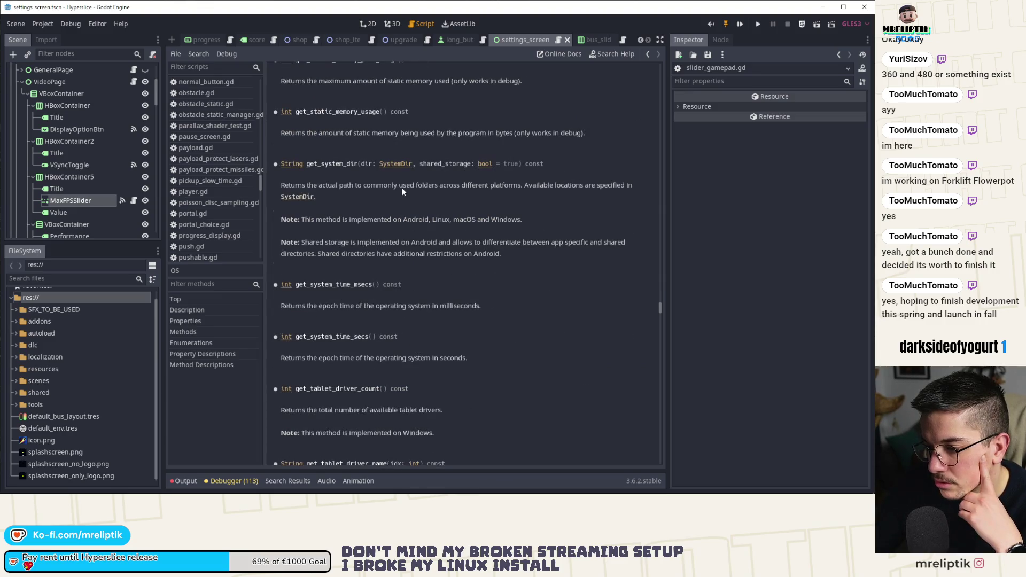
pyautogui.scroll(-10, 402, 187)
pyautogui.scroll(15, 377, 206)
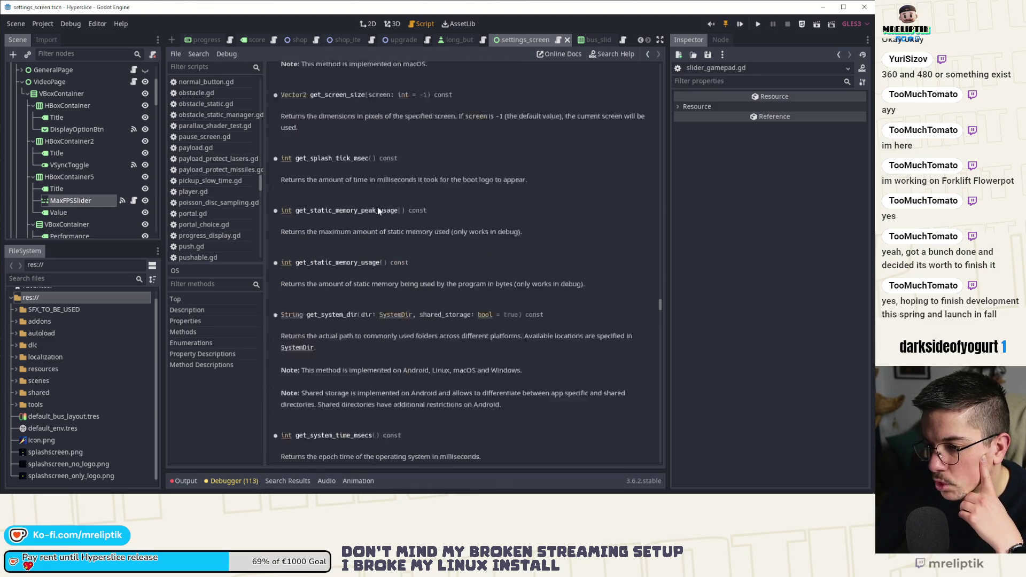
pyautogui.scroll(9, 377, 206)
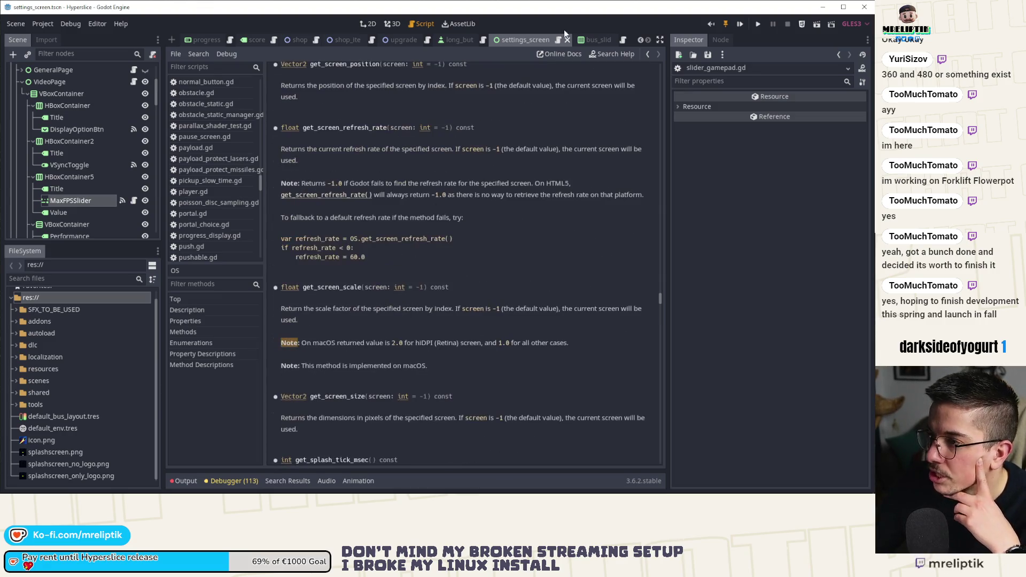
# Step: Return to settings_screen.tscn and select MaxFPSSlider to show its properties
pyautogui.click(134, 201)
pyautogui.click(368, 24)
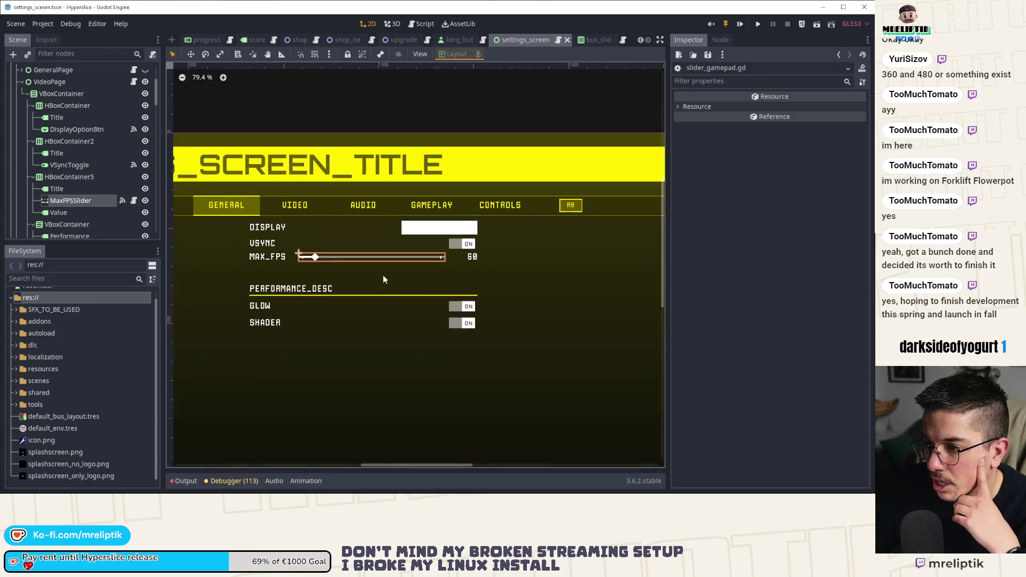
pyautogui.click(88, 199)
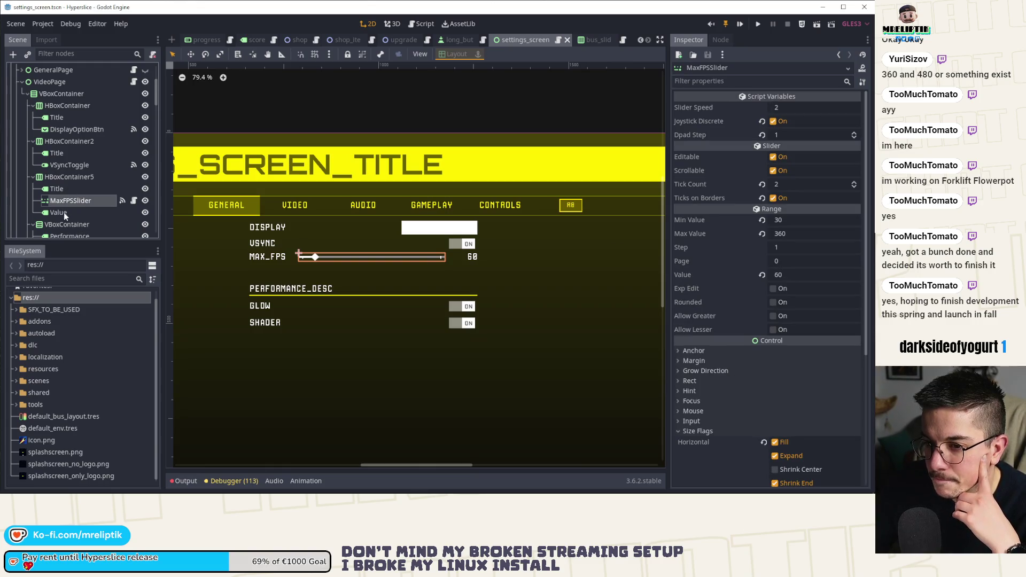
pyautogui.scroll(2, 70, 160)
pyautogui.scroll(-1, 101, 151)
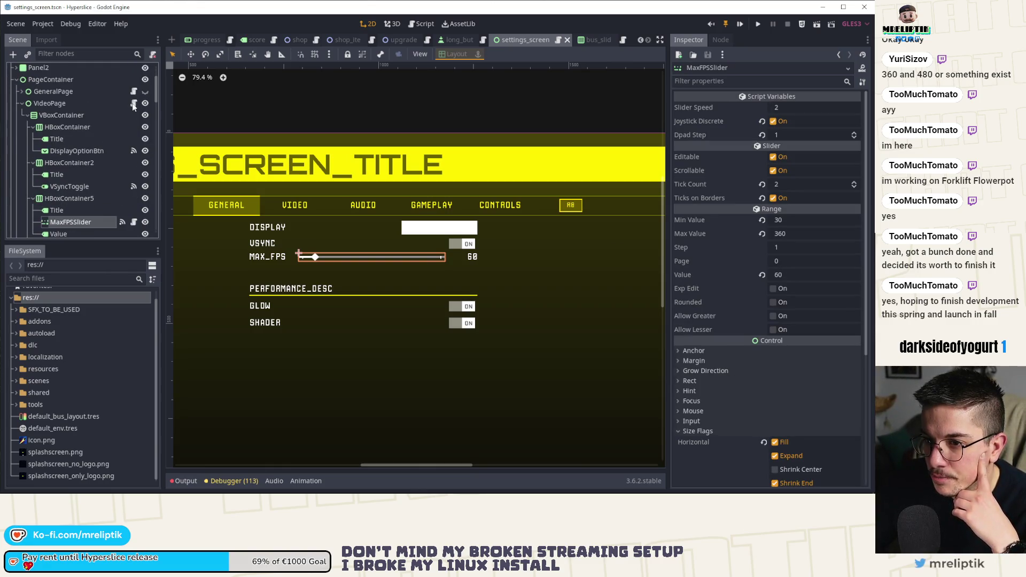
# Step: Open video_page.gd and restore the earlier editable-disabling lines in both functions
pyautogui.click(134, 104)
pyautogui.scroll(5, 359, 250)
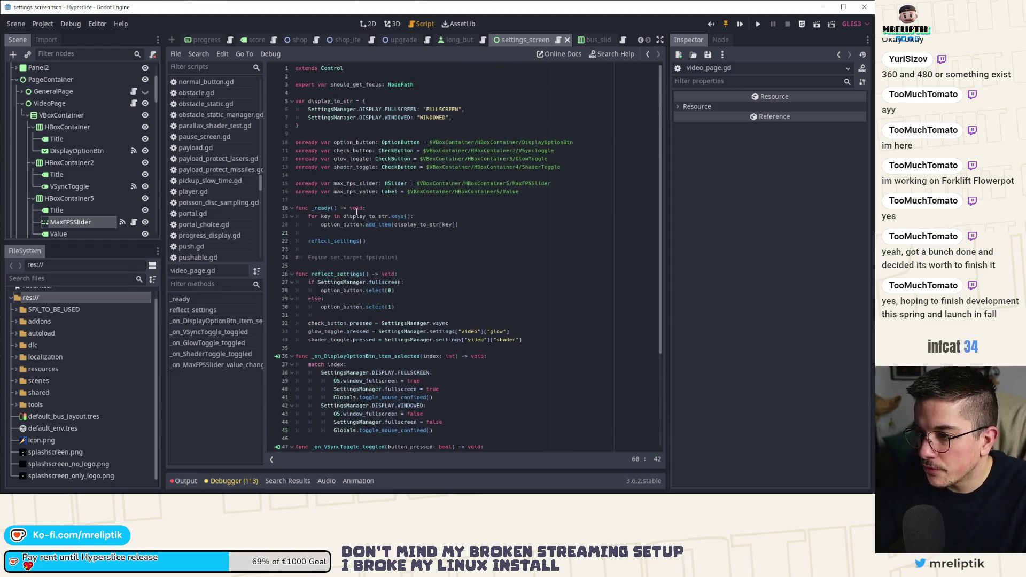
pyautogui.doubleClick(357, 184)
pyautogui.scroll(-5, 342, 225)
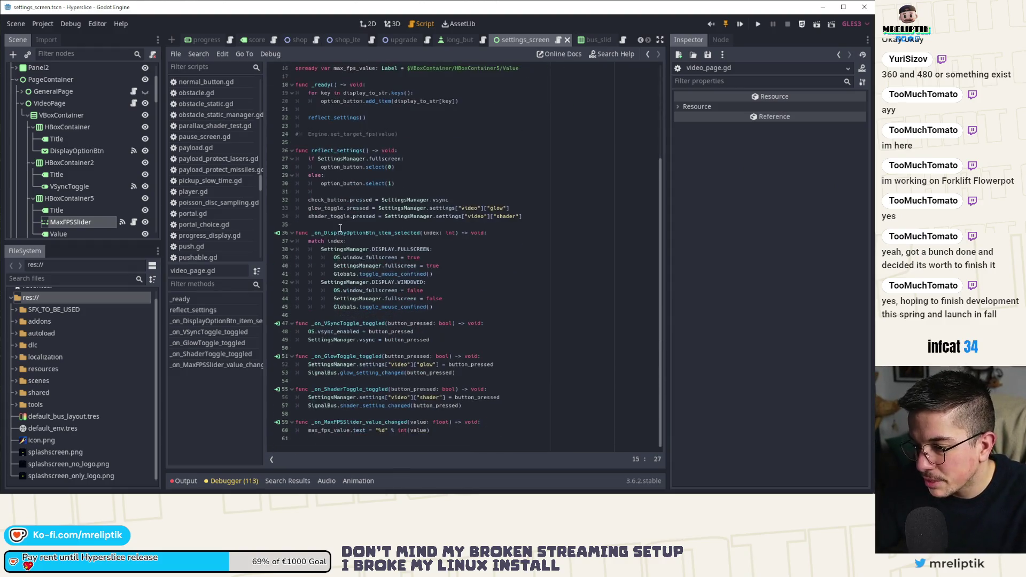
pyautogui.hotkey('ctrl', 'shift', 'z')
pyautogui.hotkey('ctrl', 'shift', 'z')
pyautogui.hotkey('ctrl', 'shift', 'z')
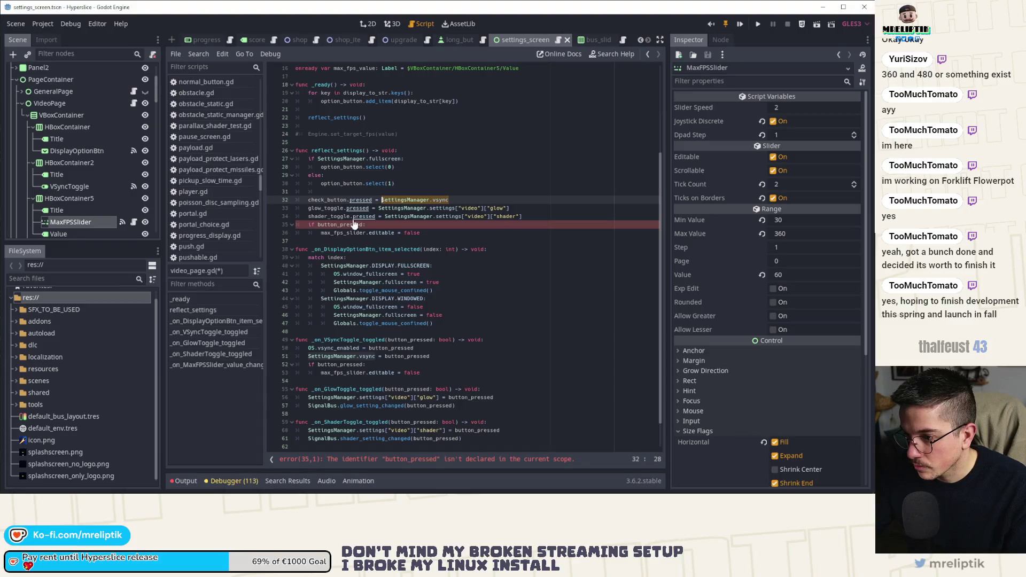
# Step: Rewrite line 35's if block as max_fps_slider.editable = not SettingsManager.vsync
pyautogui.doubleClick(341, 225)
pyautogui.write('SettingsManager.vsync')
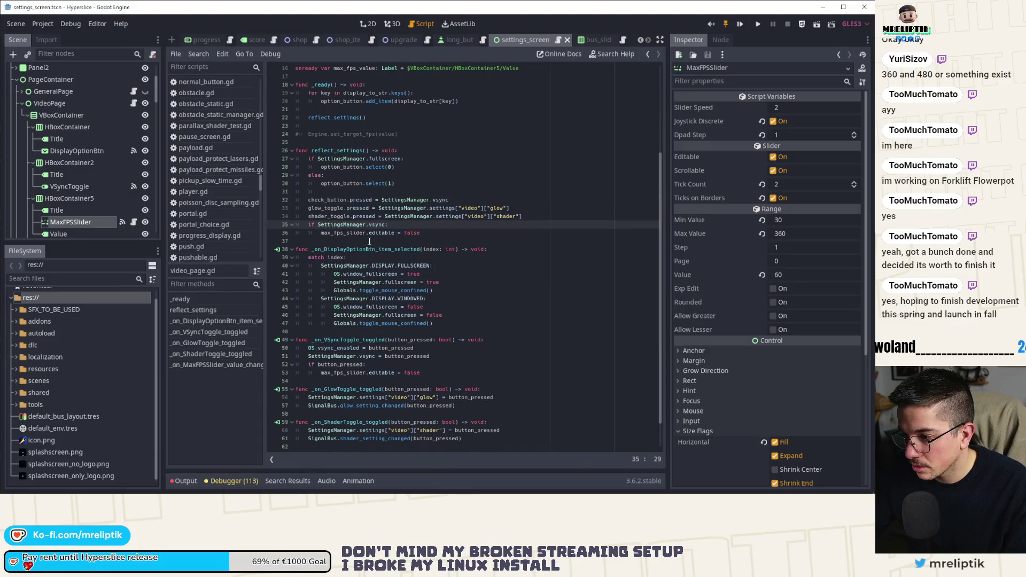
pyautogui.write(':')
pyautogui.click(321, 232)
pyautogui.hotkey('shift', 'End')
pyautogui.hotkey('ctrl', 'c')
pyautogui.press('Delete')
pyautogui.press('Up')
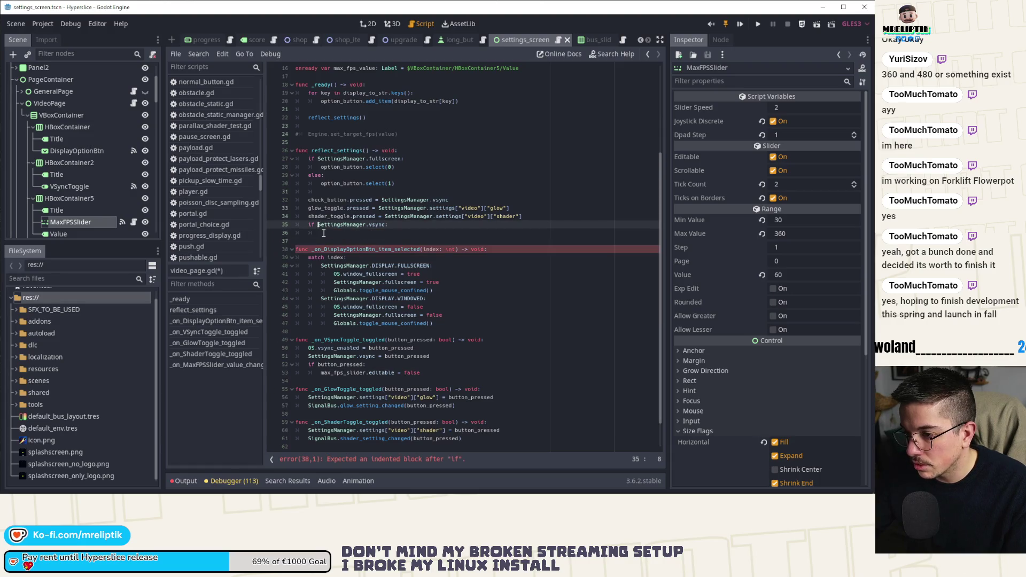
pyautogui.hotkey('ctrl', 'v')
pyautogui.press('BackSpace')
pyautogui.press('BackSpace')
pyautogui.press('BackSpace')
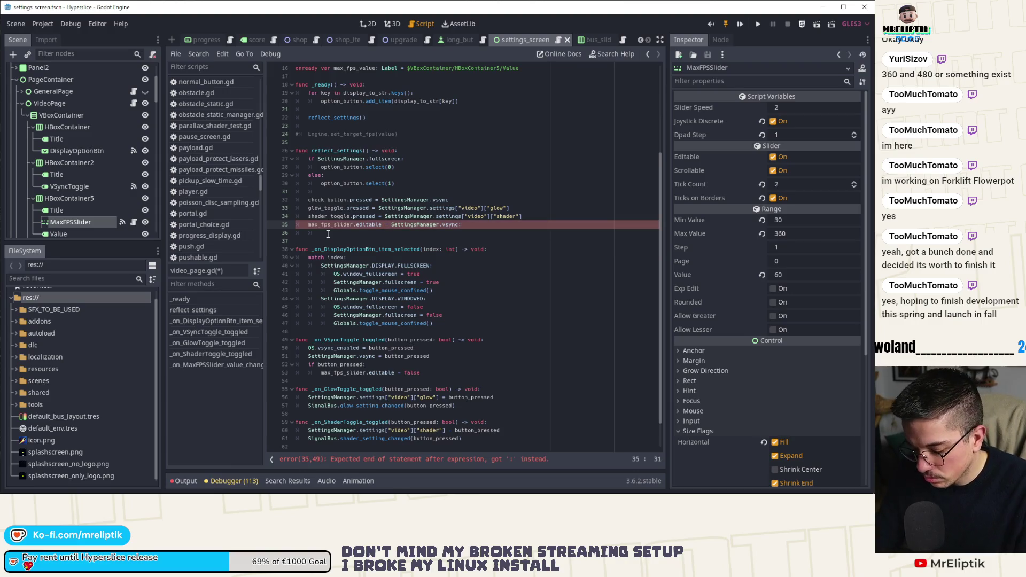
pyautogui.write('not')
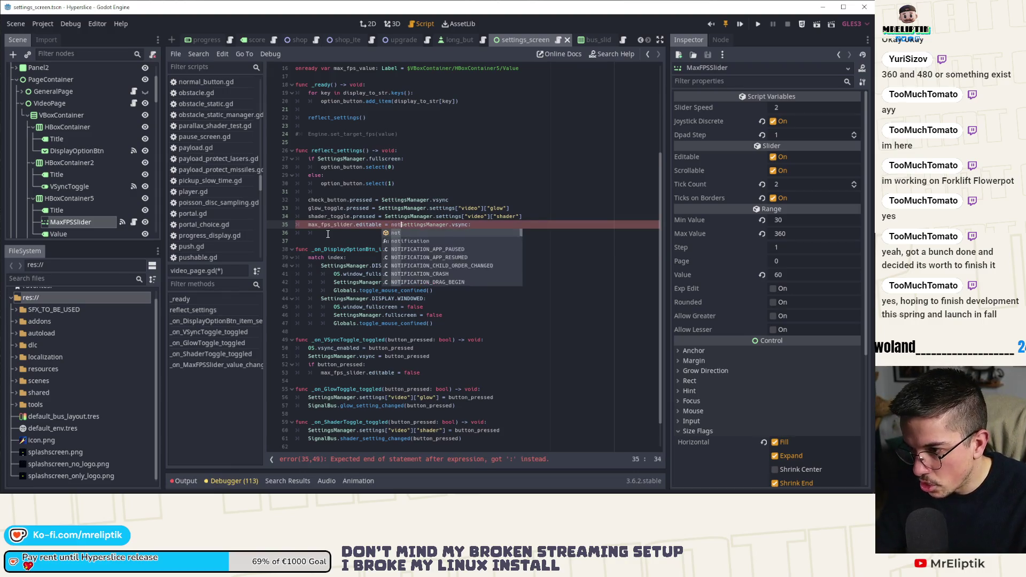
pyautogui.click(487, 227)
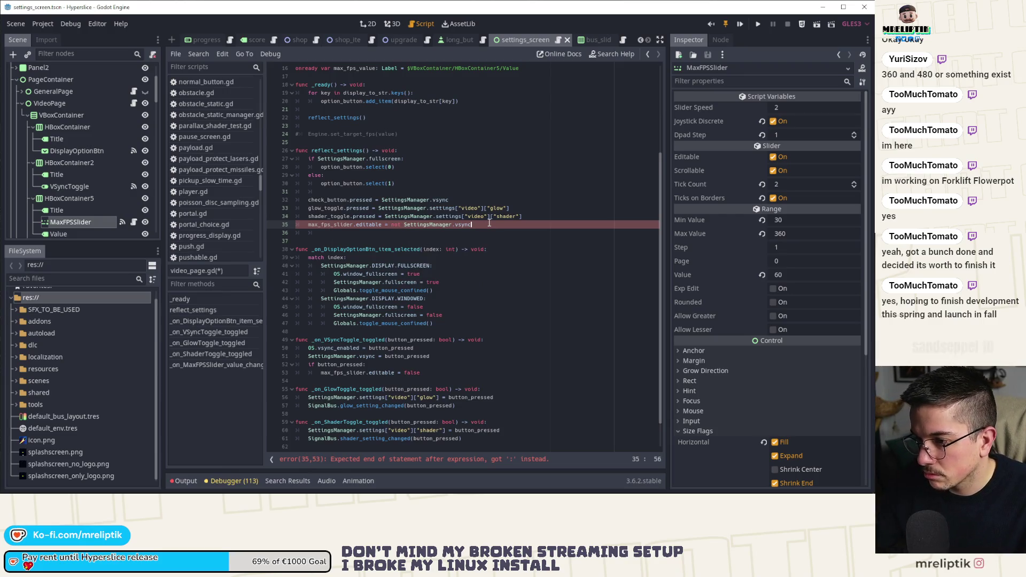
pyautogui.press('BackSpace')
pyautogui.press('Down')
pyautogui.press('Delete')
# Step: Copy the assignment into _on_VSyncToggle_toggled, delete the old if block, and save
pyautogui.press('Up')
pyautogui.hotkey('ctrl', 'shift', 'd')
pyautogui.hotkey('alt', 'Down')
pyautogui.hotkey('alt', 'Down')
pyautogui.hotkey('alt', 'Down')
pyautogui.hotkey('alt', 'Down')
pyautogui.hotkey('alt', 'Down')
pyautogui.hotkey('alt', 'Down')
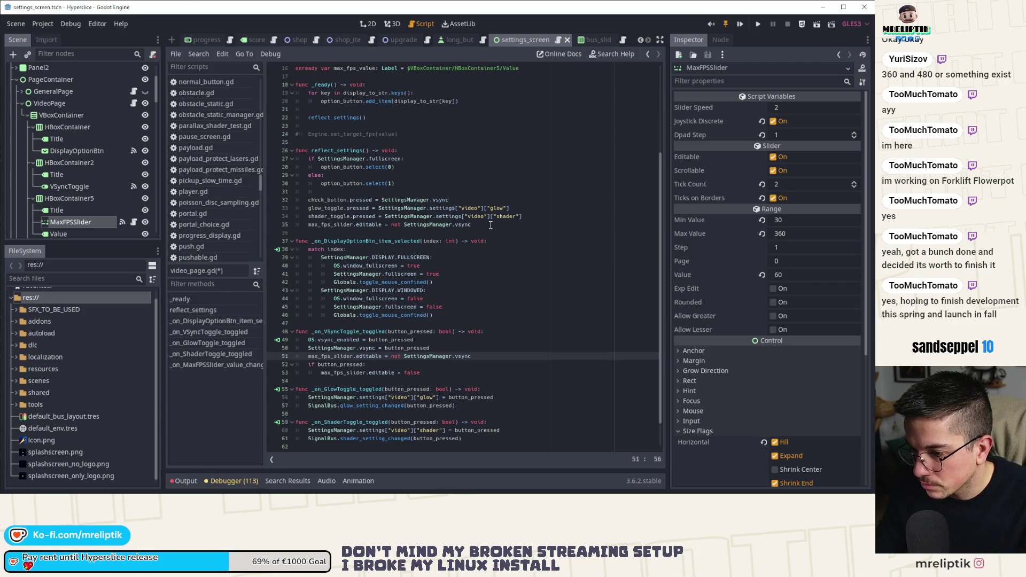
pyautogui.press('Down')
pyautogui.hotkey('ctrl', 'shift', 'k')
pyautogui.hotkey('ctrl', 'shift', 'k')
pyautogui.hotkey('ctrl', 's')
pyautogui.scroll(-1, 328, 440)
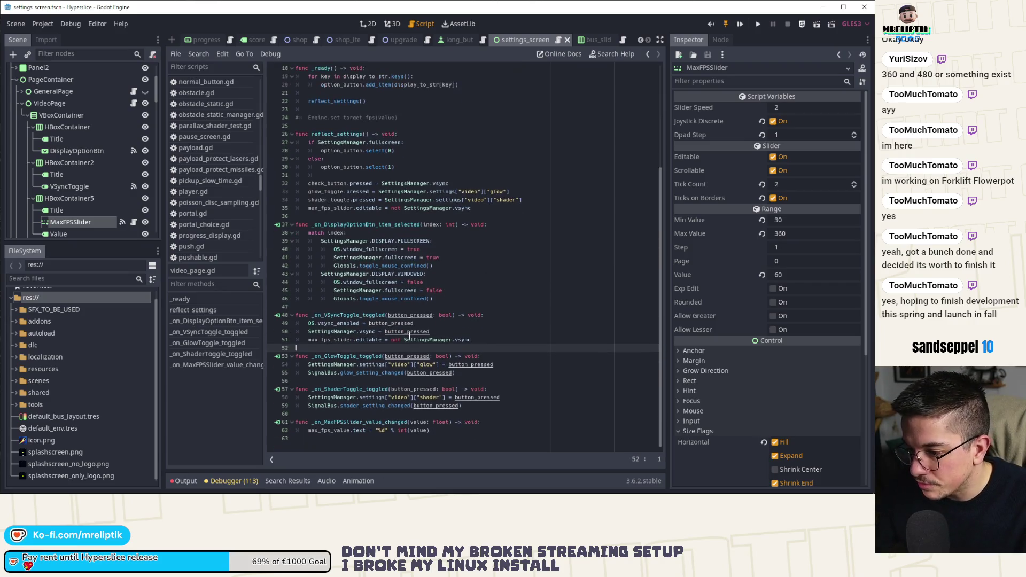
# Step: Add a new line 63 in _on_MaxFPSSlider_value_changed that reads 'Engine.'
pyautogui.doubleClick(331, 430)
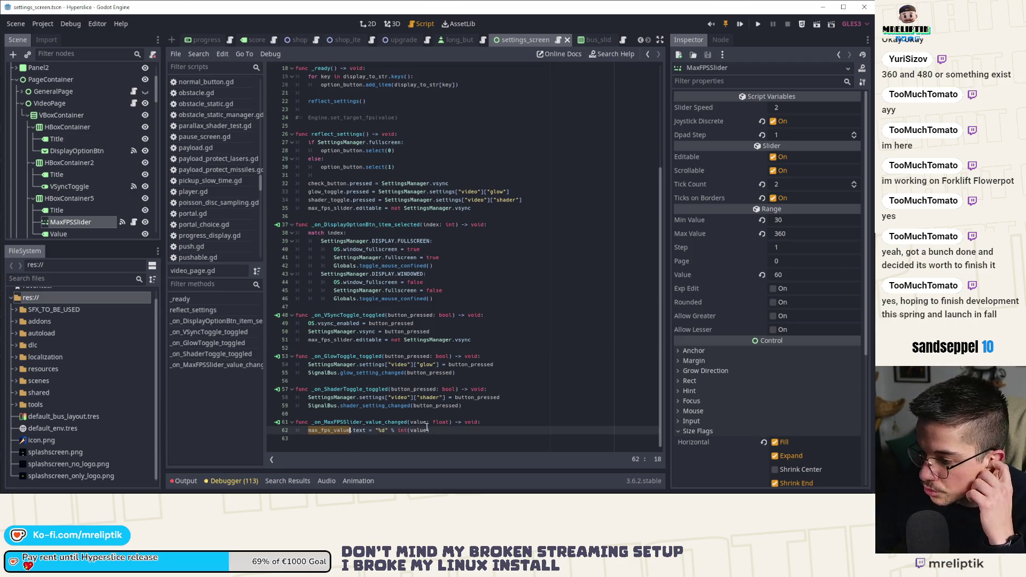
pyautogui.click(474, 430)
pyautogui.press('Return')
pyautogui.write('OS.')
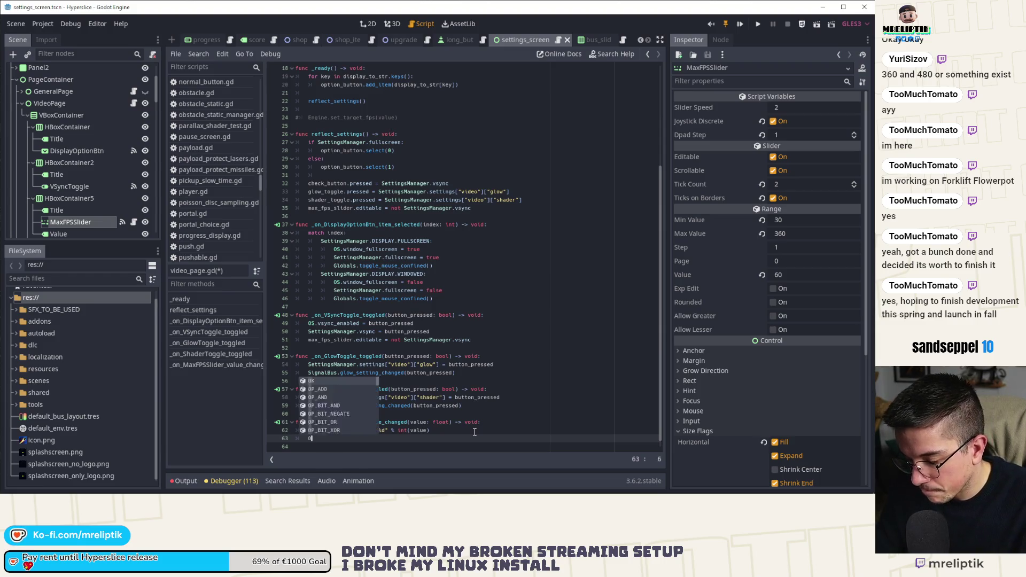
pyautogui.press('BackSpace')
pyautogui.press('BackSpace')
pyautogui.press('BackSpace')
pyautogui.write('En')
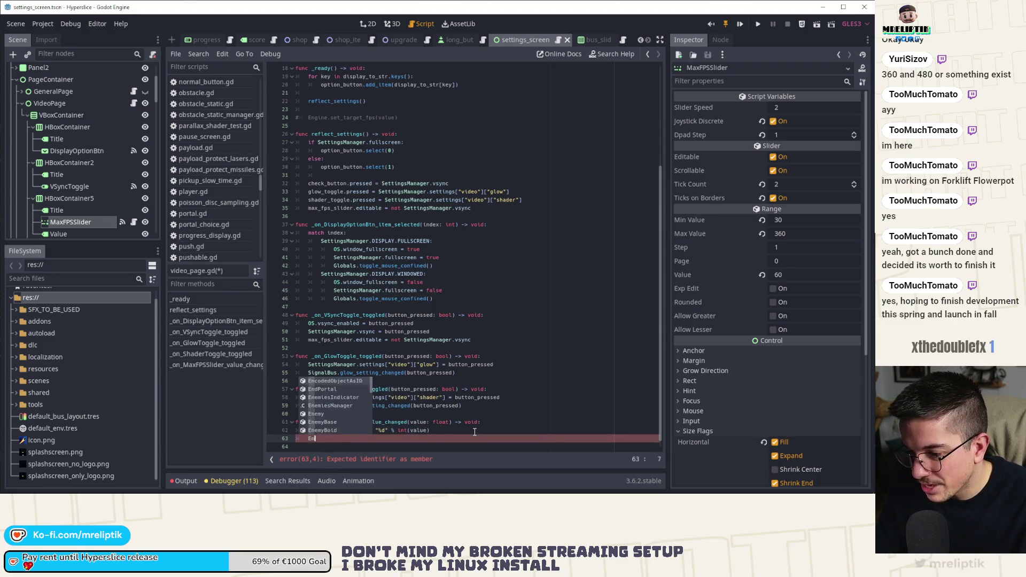
pyautogui.write('gine.set_targ')
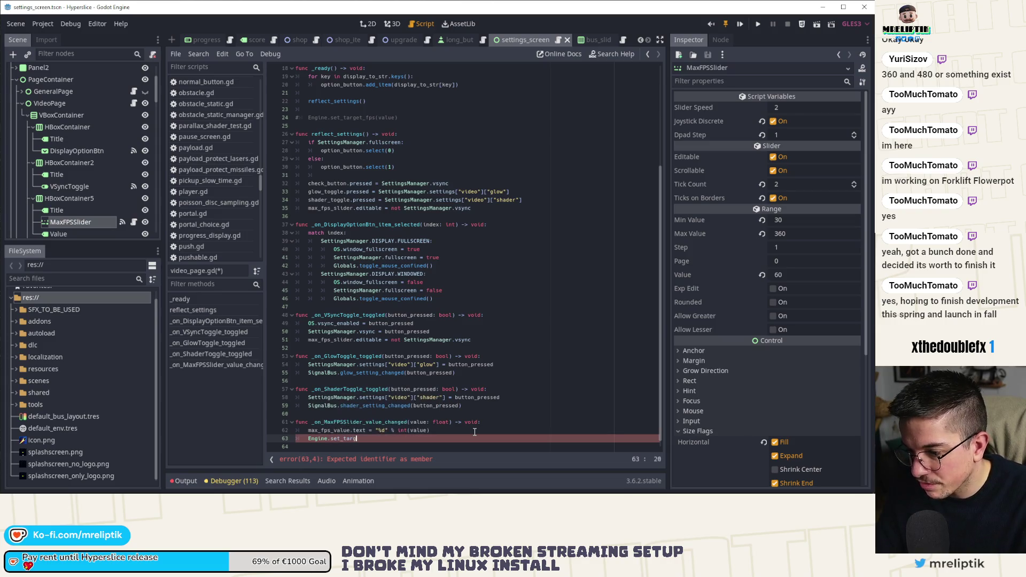
pyautogui.press('BackSpace')
pyautogui.press('BackSpace')
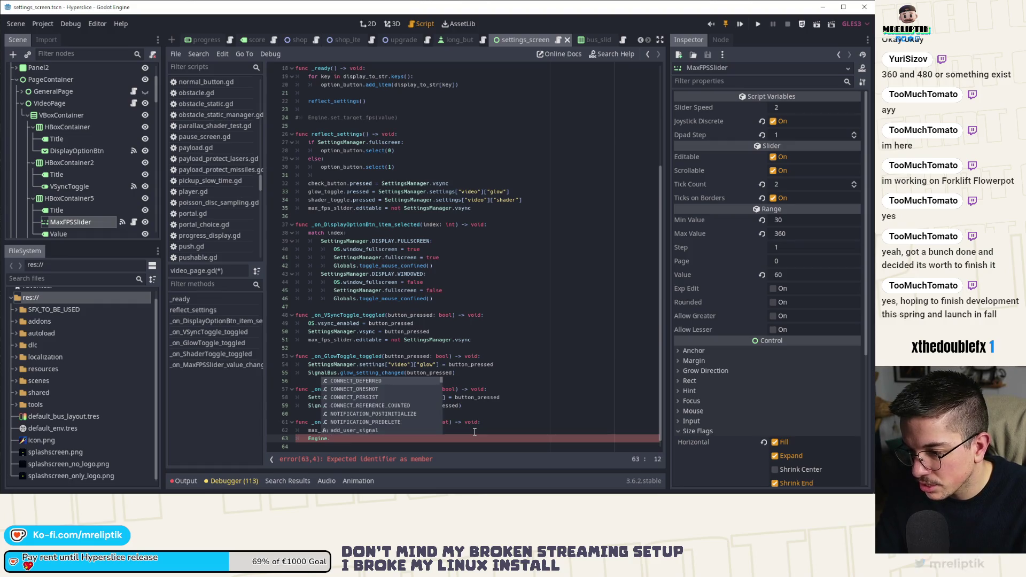
pyautogui.press('BackSpace')
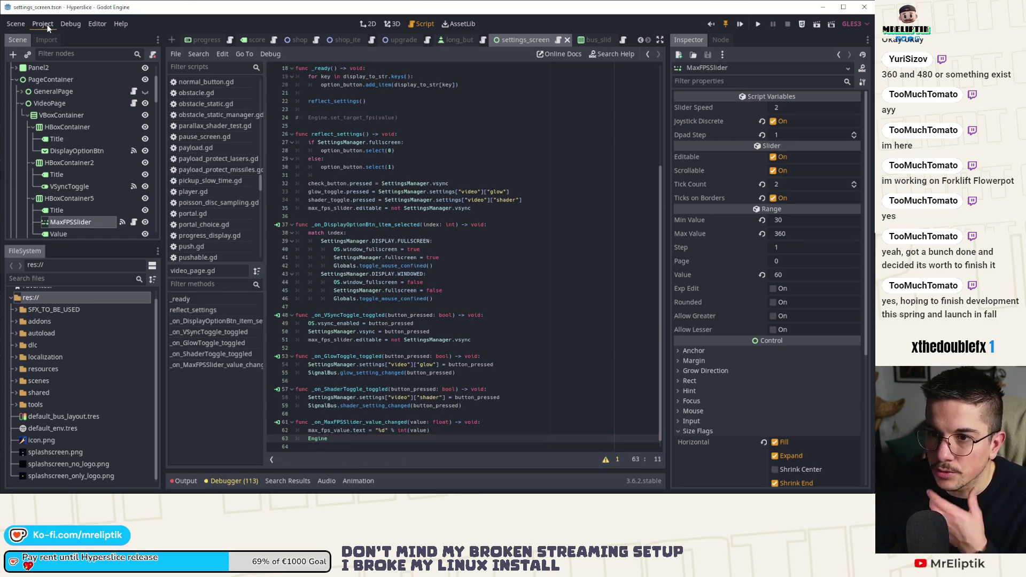
# Step: Browse the Project Settings categories: run, window, audio, boot splash, physics and rendering
pyautogui.click(42, 23)
pyautogui.click(61, 37)
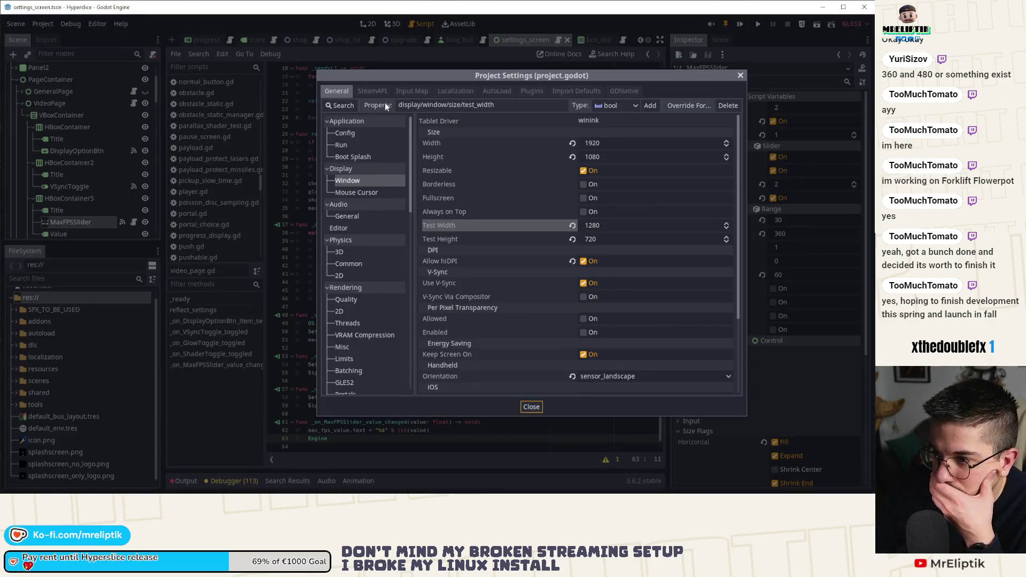
pyautogui.click(347, 145)
pyautogui.click(368, 182)
pyautogui.scroll(-3, 517, 252)
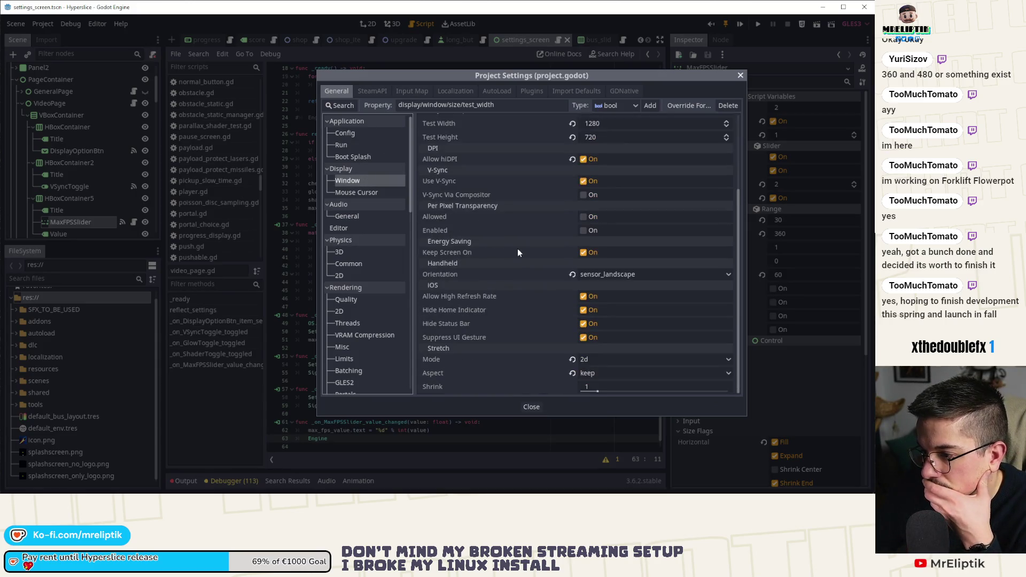
pyautogui.scroll(3, 517, 249)
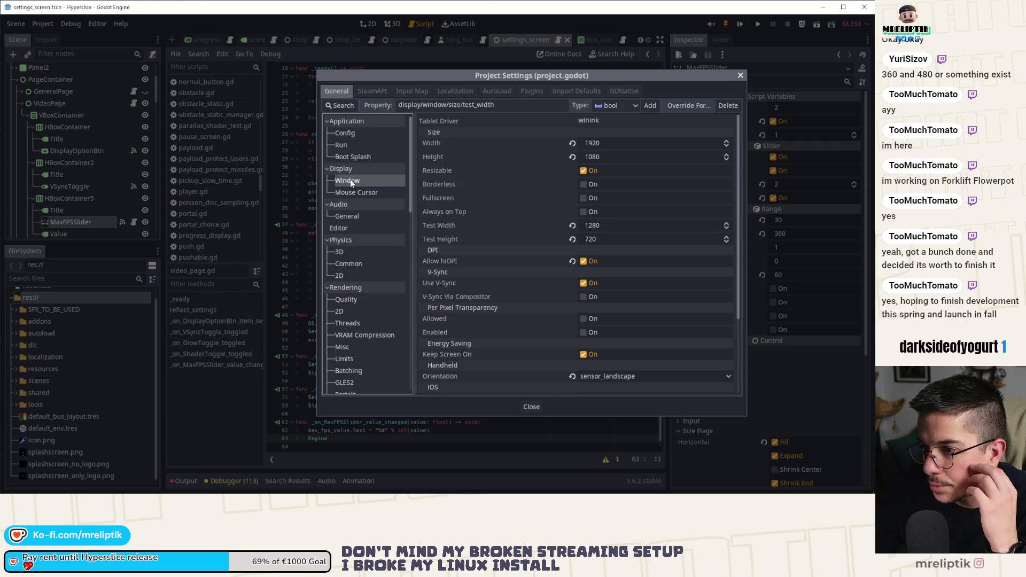
pyautogui.click(348, 215)
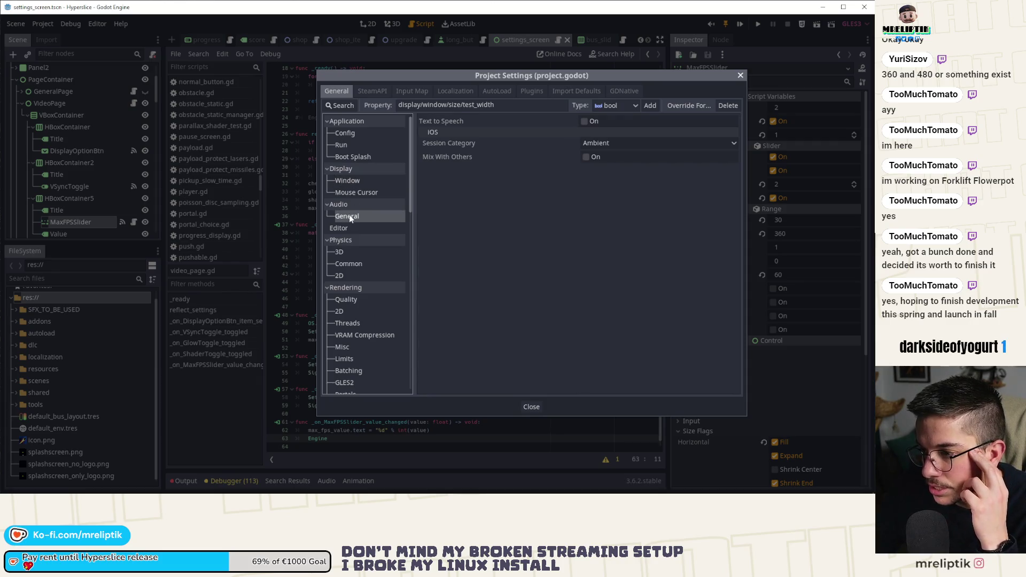
pyautogui.click(354, 142)
pyautogui.click(351, 158)
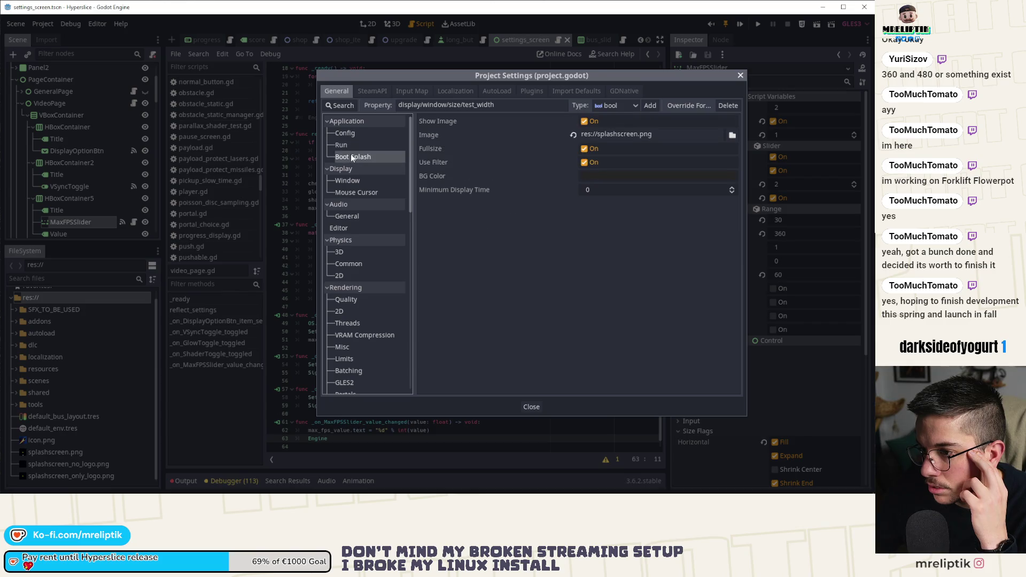
pyautogui.click(355, 134)
pyautogui.click(358, 250)
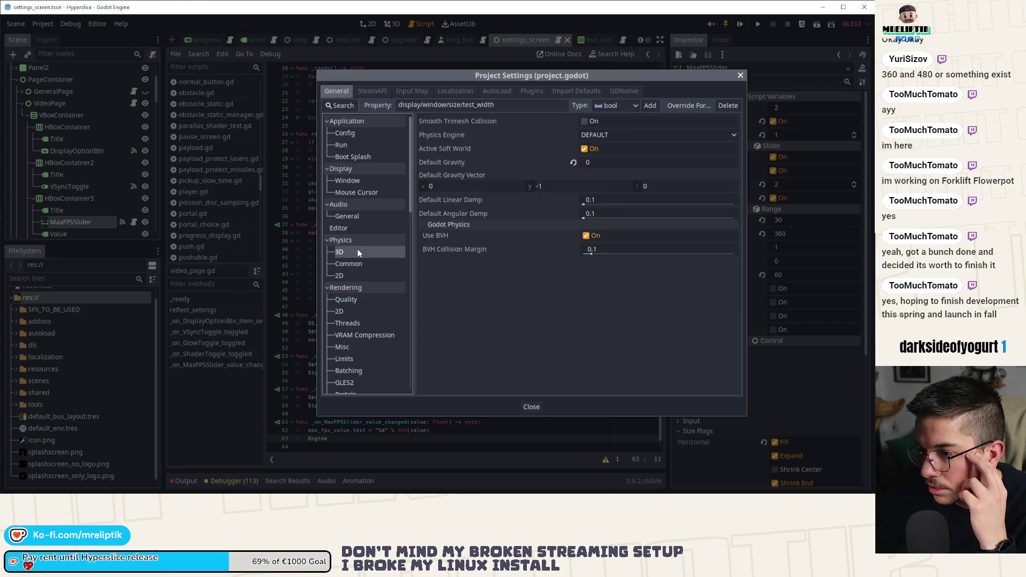
pyautogui.click(355, 263)
pyautogui.click(343, 278)
pyautogui.click(357, 308)
pyautogui.scroll(-3, 357, 306)
pyautogui.scroll(3, 368, 308)
# Step: Filter the settings to 'fps' and check Debug Settings, where Force FPS is 0
pyautogui.click(340, 105)
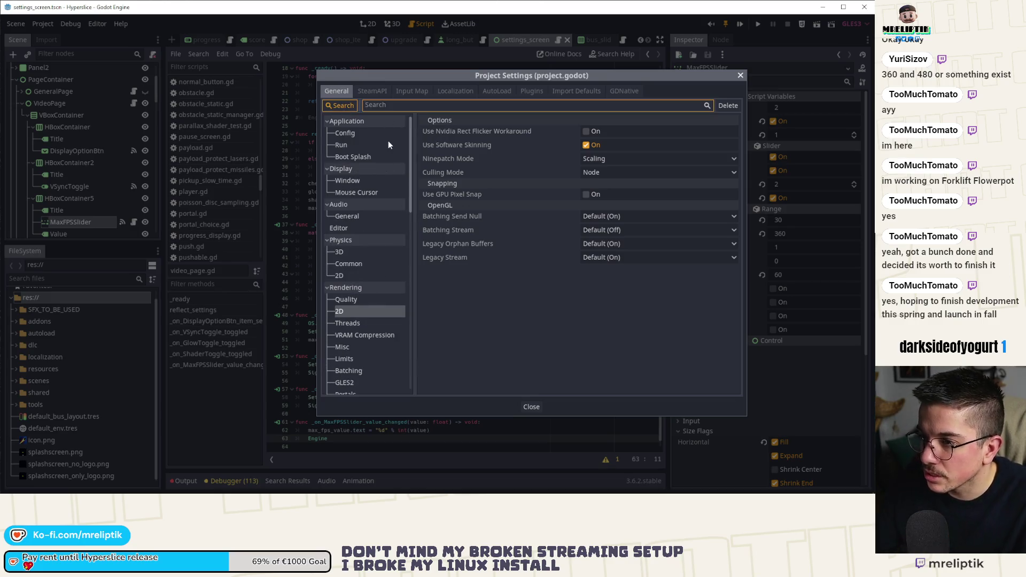
pyautogui.write('target')
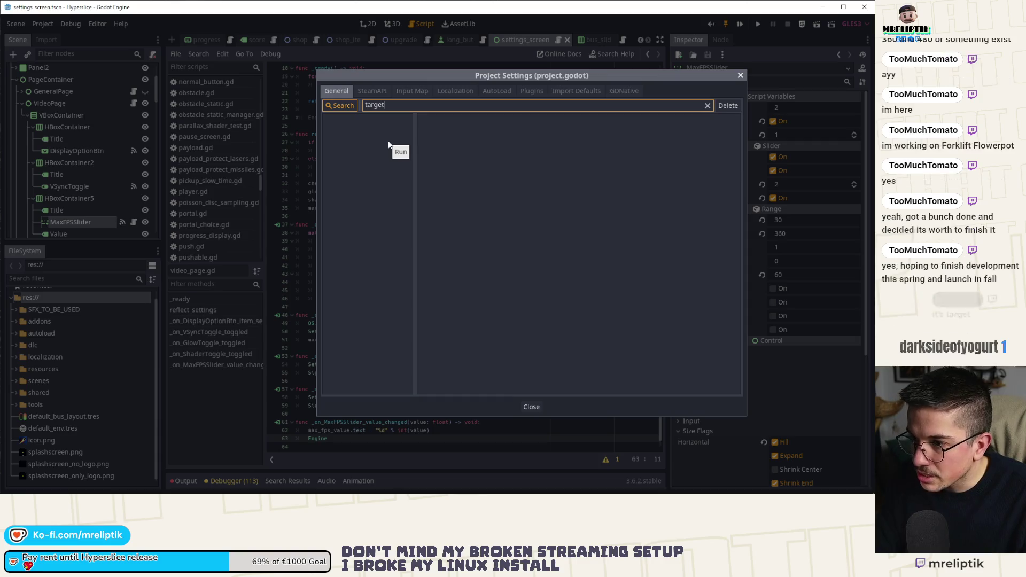
pyautogui.hotkey('ctrl', 'a')
pyautogui.write('fps')
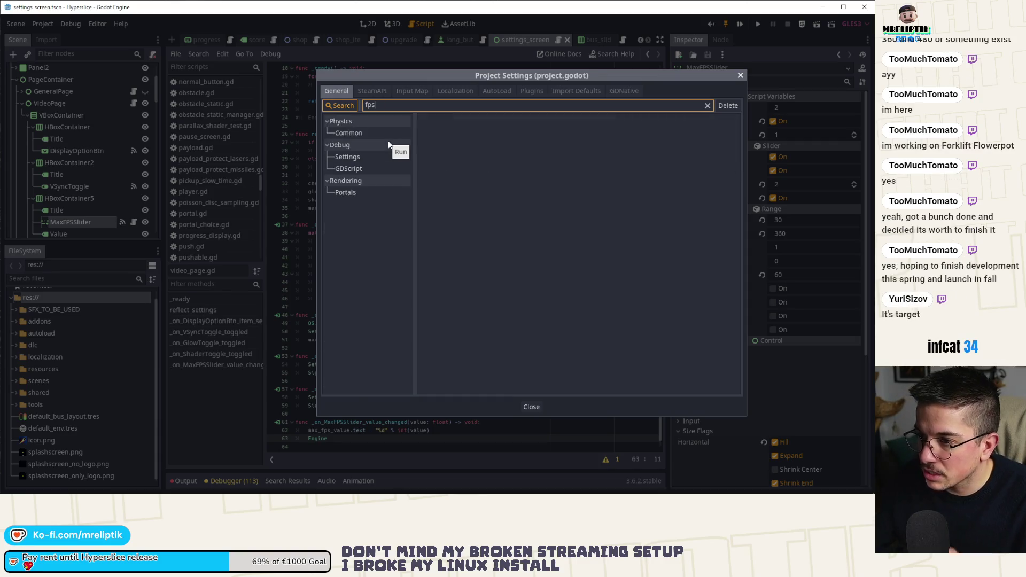
pyautogui.click(350, 134)
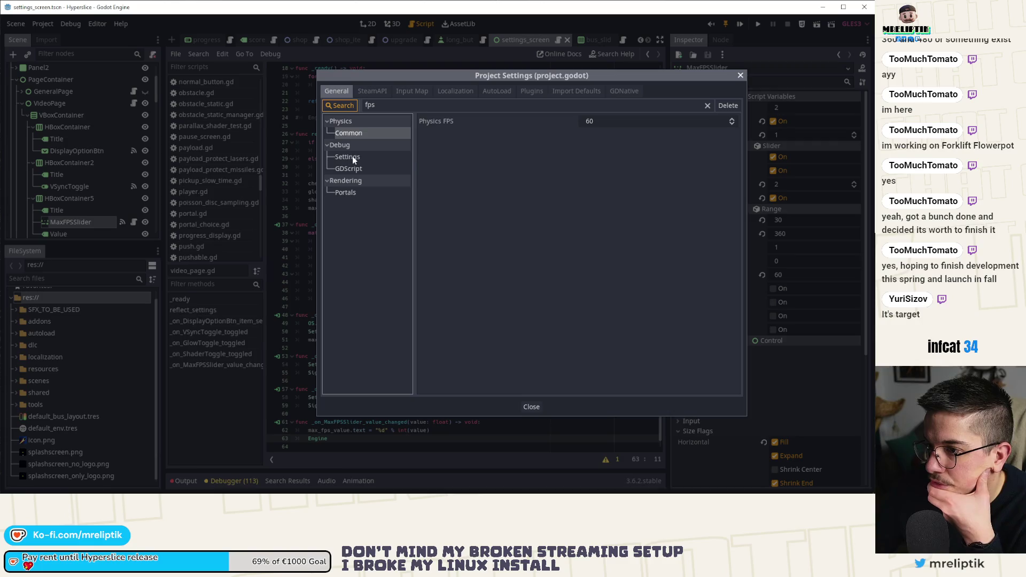
pyautogui.click(352, 158)
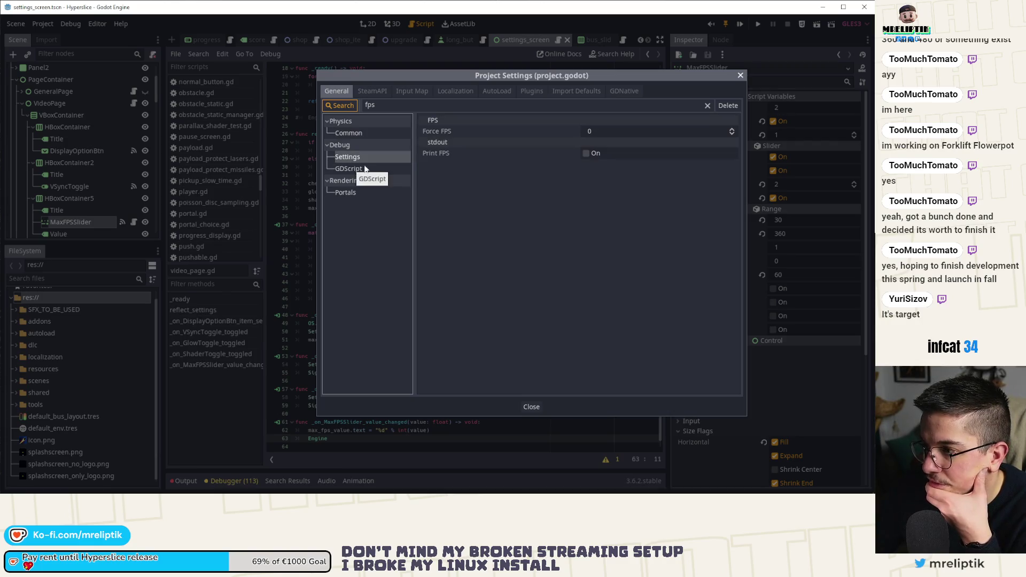
pyautogui.moveTo(430, 133)
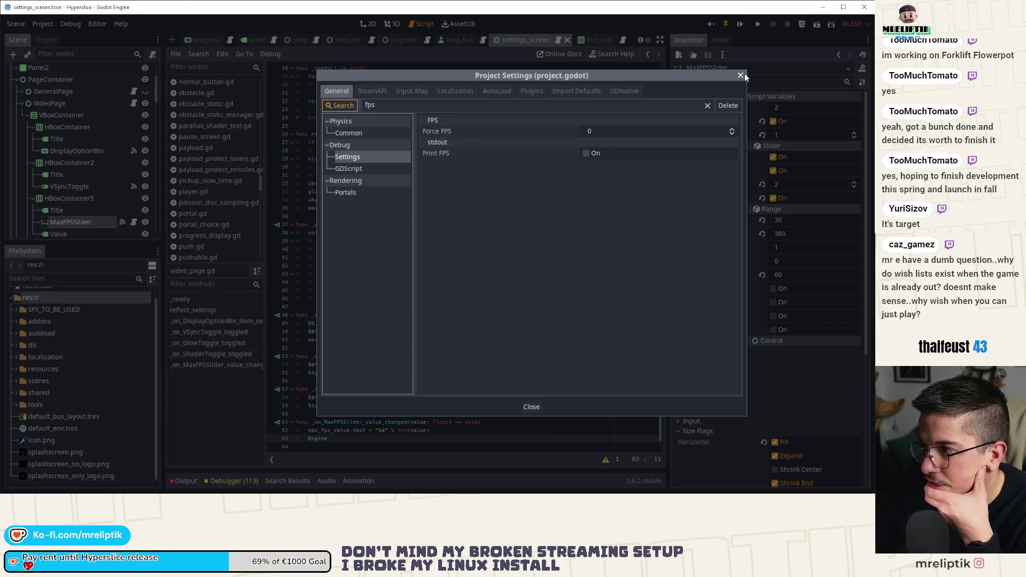
pyautogui.press('Escape')
# Step: Complete line 63 as Engine.target_fps = int(value) and save the script
pyautogui.write('.target')
pyautogui.press('Return')
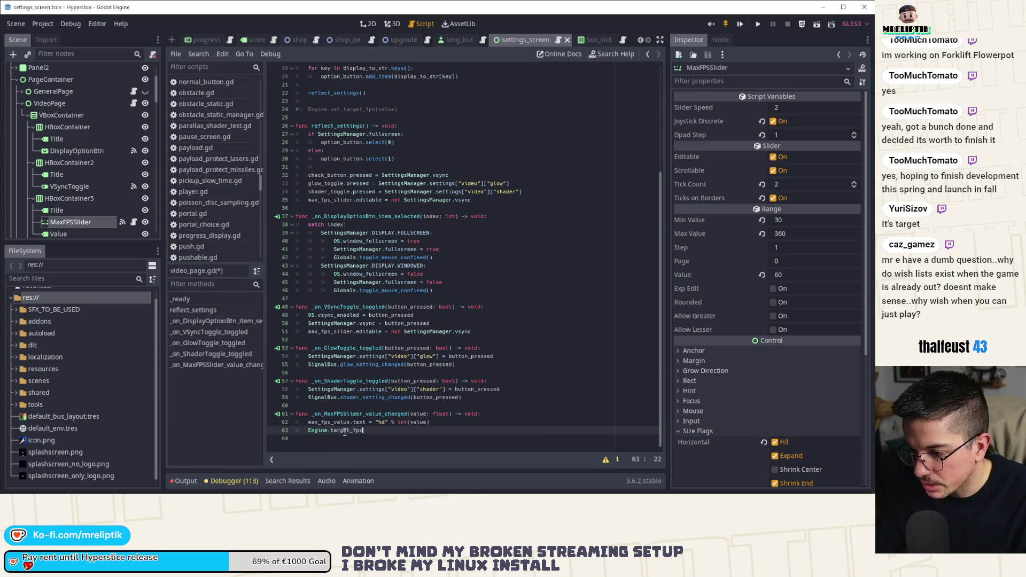
pyautogui.write(' = int(value')
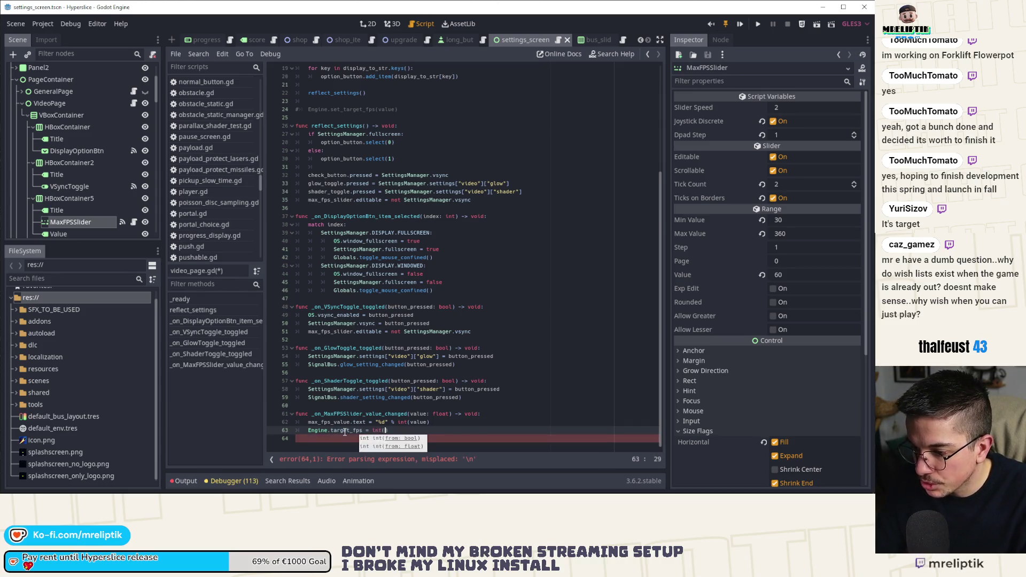
pyautogui.hotkey('ctrl', 's')
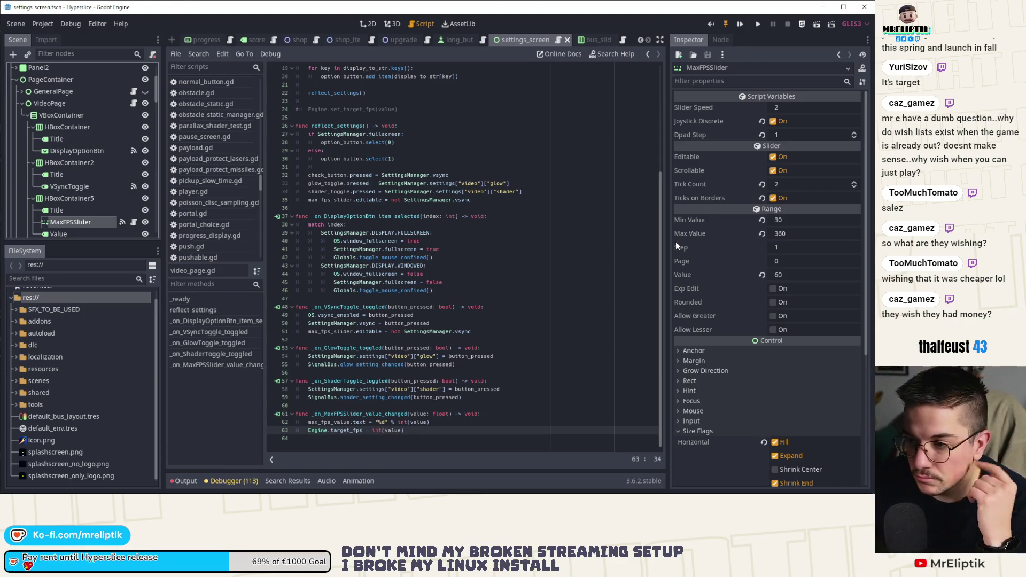
pyautogui.click(505, 382)
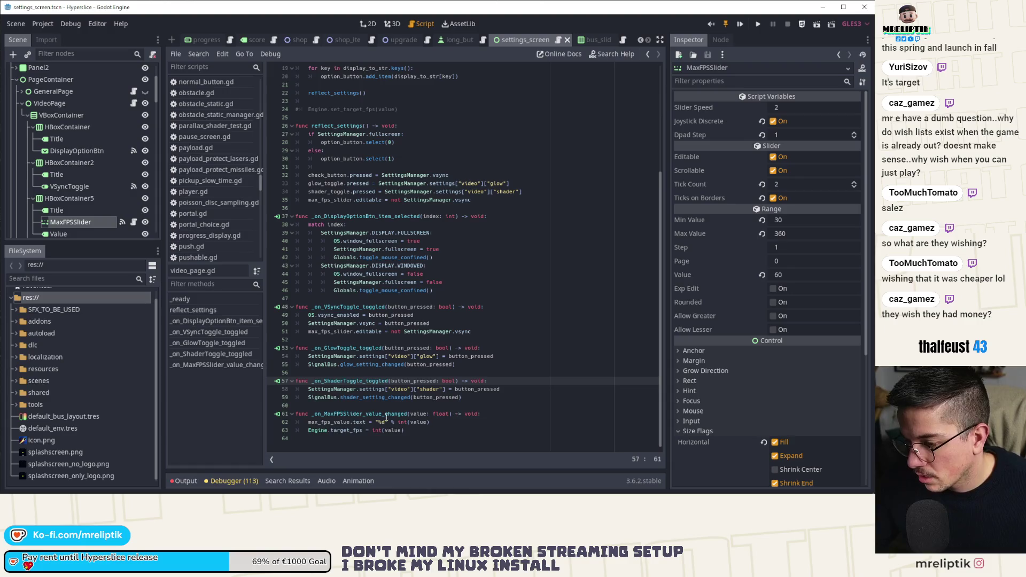
pyautogui.doubleClick(345, 431)
pyautogui.click(422, 430)
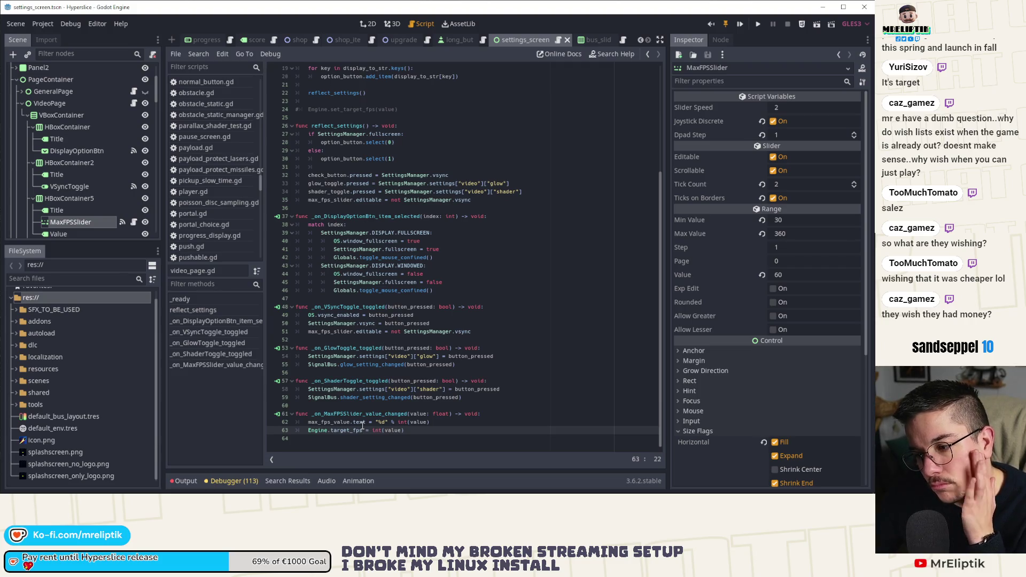
pyautogui.click(48, 24)
pyautogui.click(55, 39)
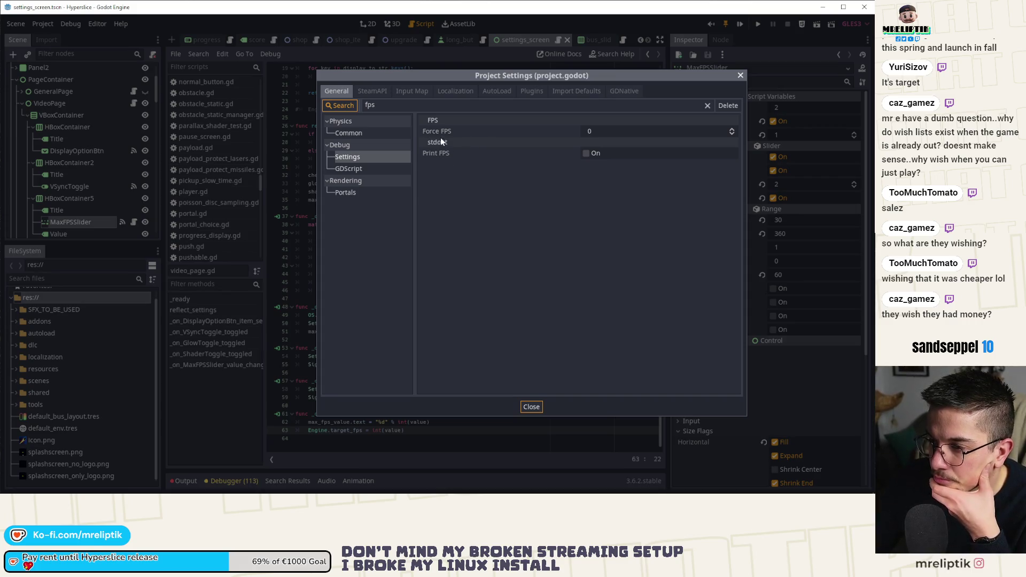
pyautogui.click(704, 105)
pyautogui.click(707, 106)
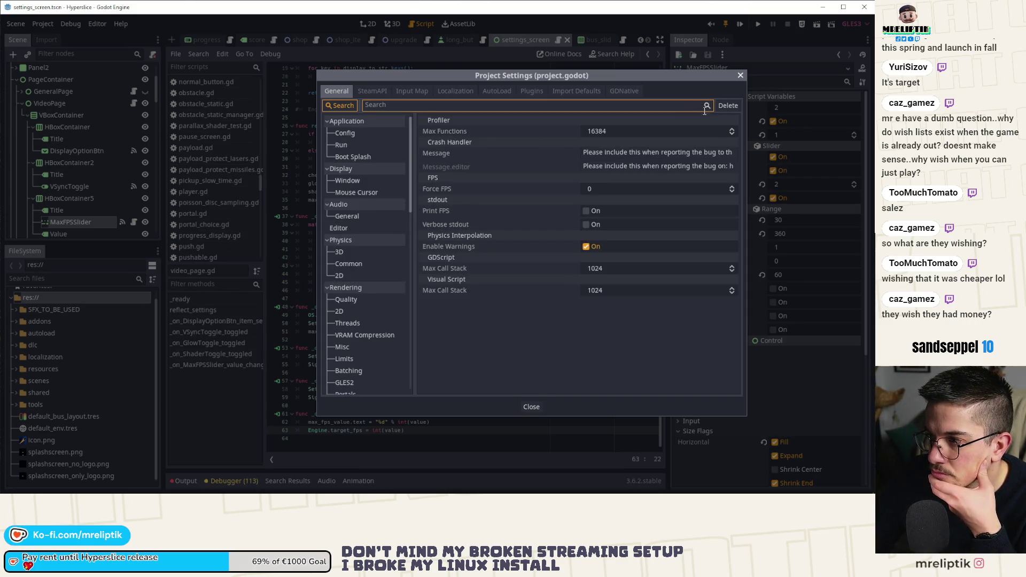
pyautogui.click(531, 407)
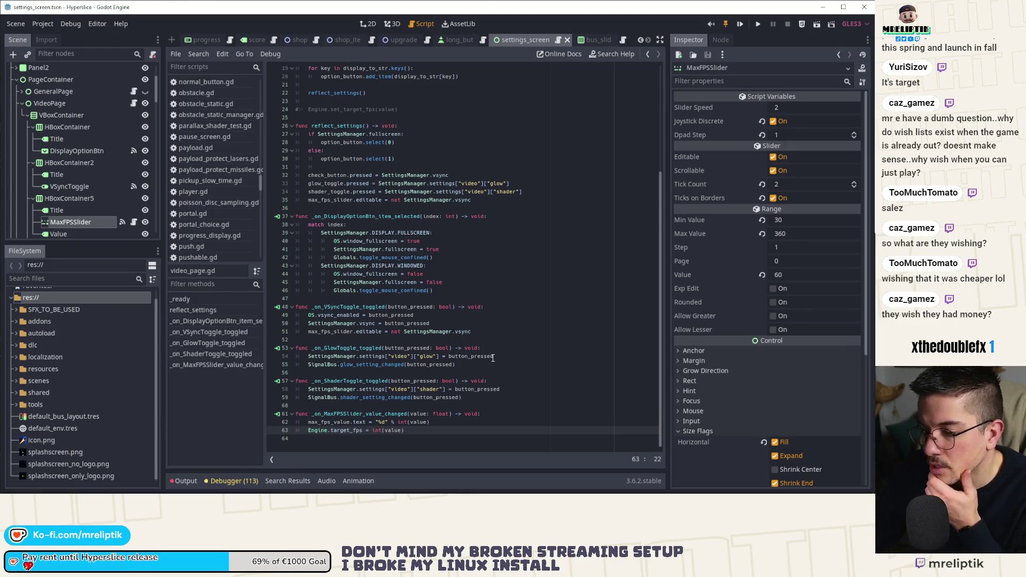
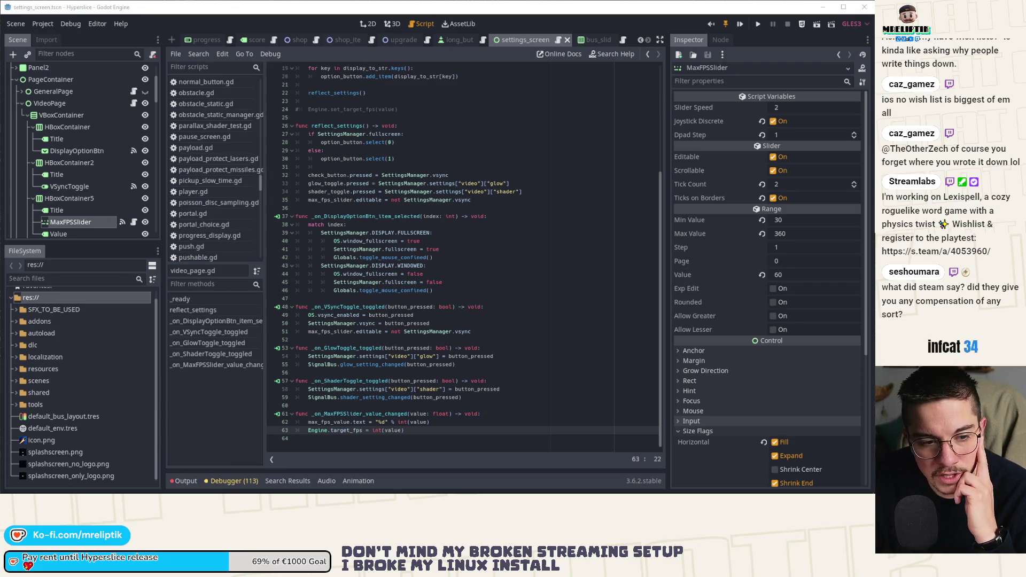
# Step: Review the MaxFPSSlider handler that sets Engine.target_fps from max_fps_value
pyautogui.click(498, 403)
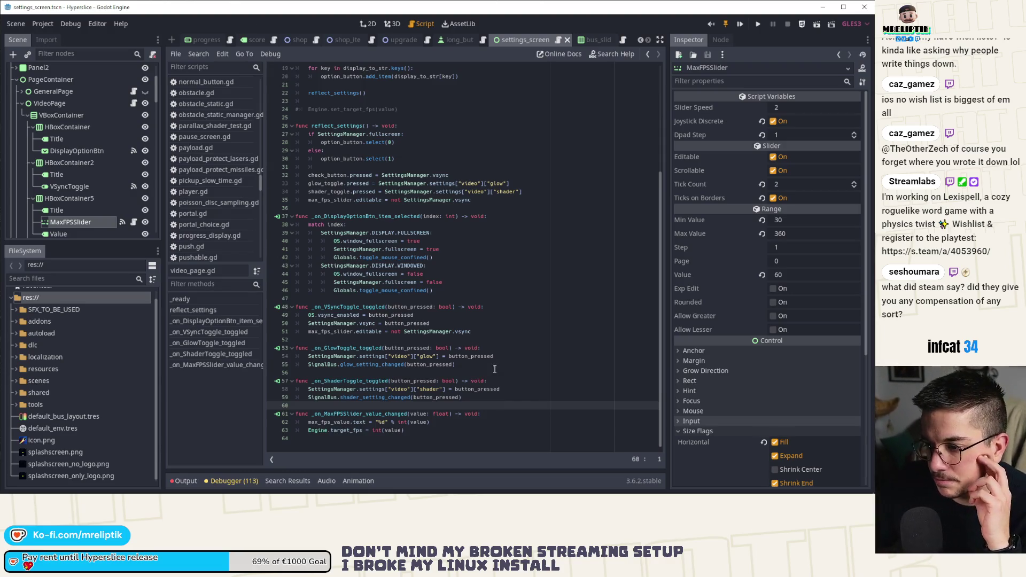
pyautogui.click(433, 415)
pyautogui.doubleClick(332, 422)
pyautogui.click(317, 431)
pyautogui.scroll(-1, 454, 387)
pyautogui.scroll(1, 454, 386)
pyautogui.scroll(-1, 454, 386)
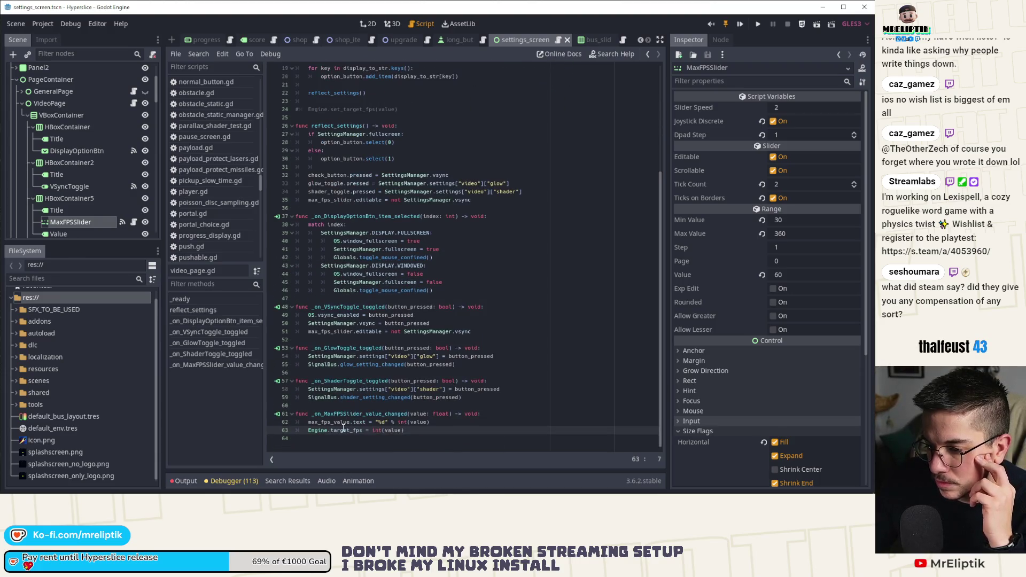
pyautogui.click(343, 430)
# Step: Select the Engine.target_fps assignment on line 63 and search project scenes for 'settings'
pyautogui.moveTo(364, 435); pyautogui.dragTo(308, 431)
pyautogui.click(413, 431)
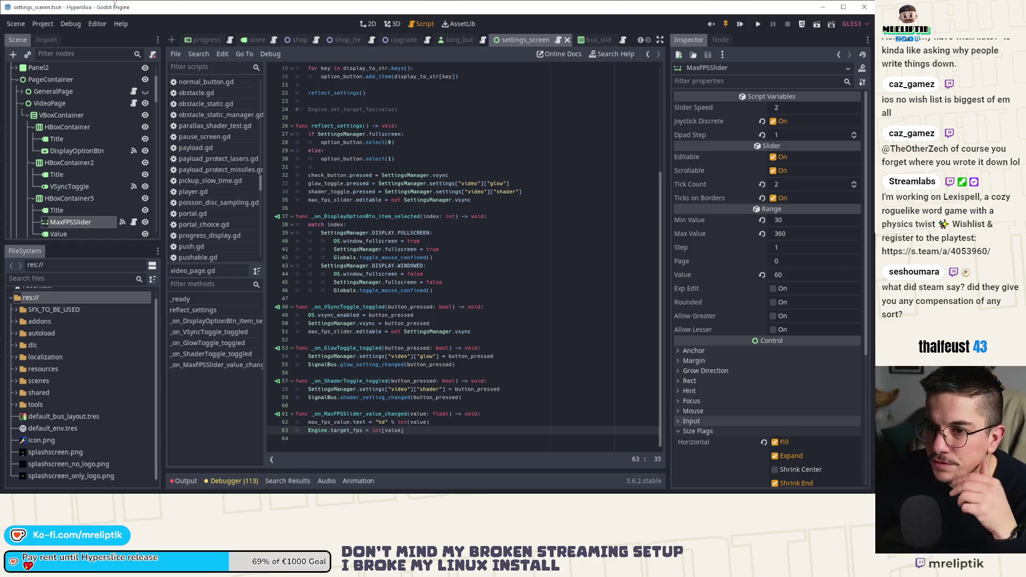
pyautogui.click(361, 298)
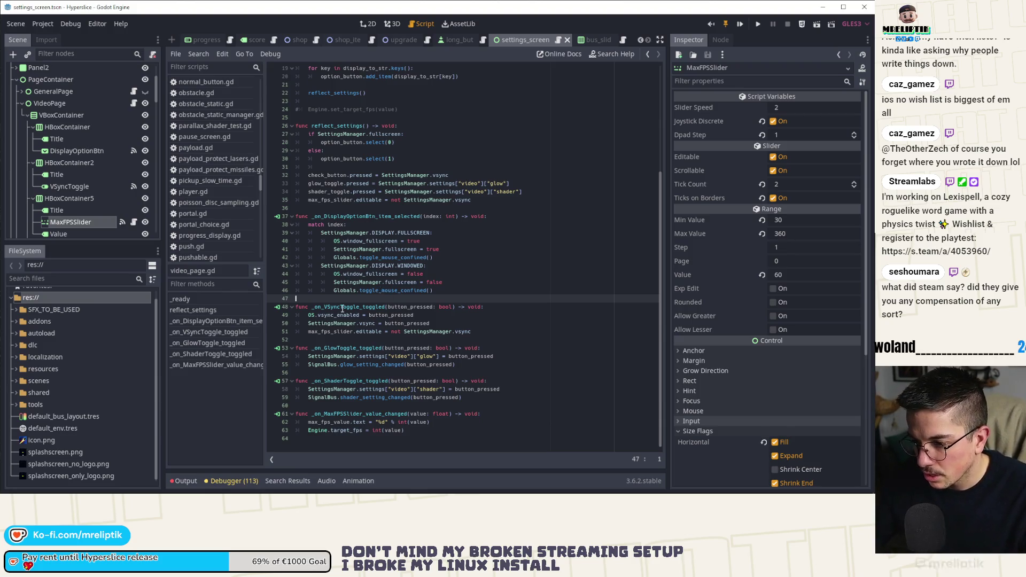
pyautogui.moveTo(308, 431); pyautogui.dragTo(417, 432)
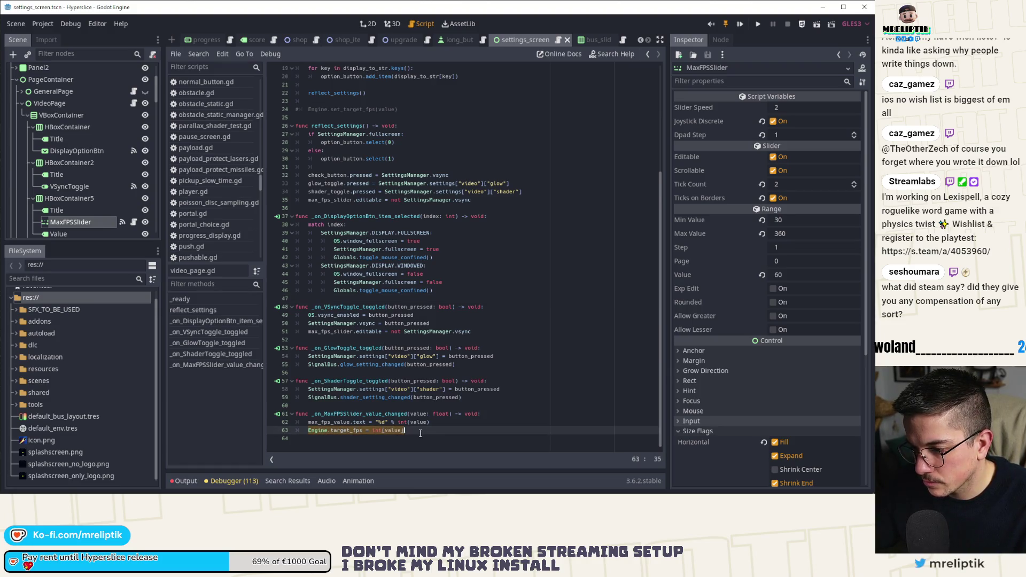
pyautogui.hotkey('ctrl', 'shift', 'o')
pyautogui.write('settings')
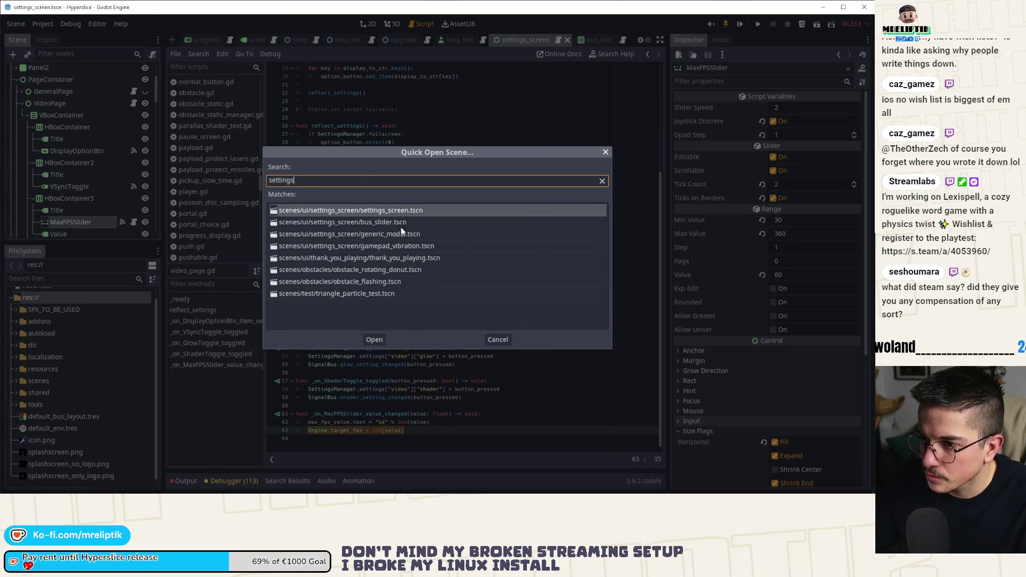
# Step: Dismiss the scene search and insert empty line 36 after max_fps_slider's editable assignment
pyautogui.press('Escape')
pyautogui.scroll(1, 414, 304)
pyautogui.hotkey('ctrl', 'z')
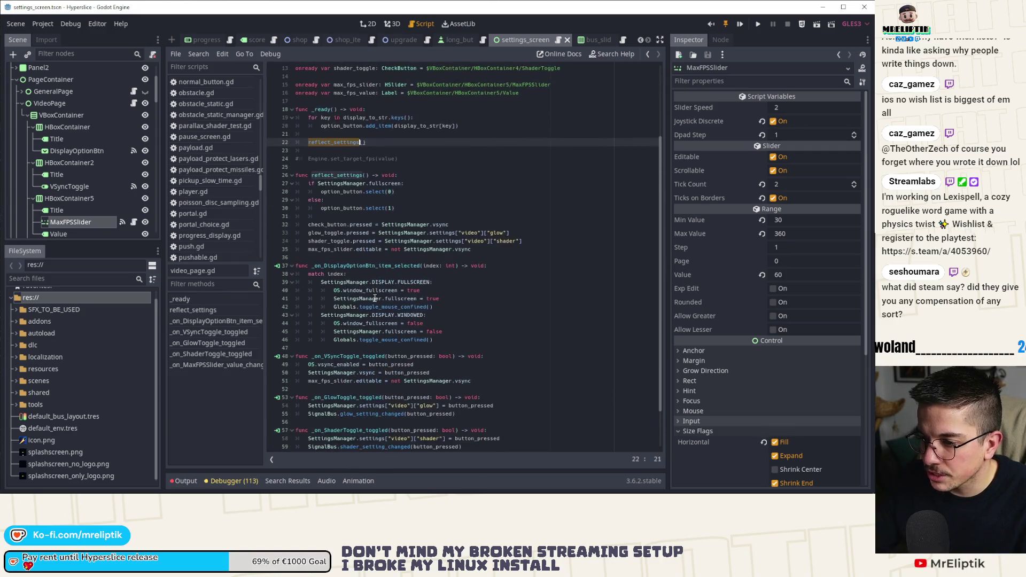
pyautogui.scroll(-2, 335, 207)
pyautogui.doubleClick(329, 422)
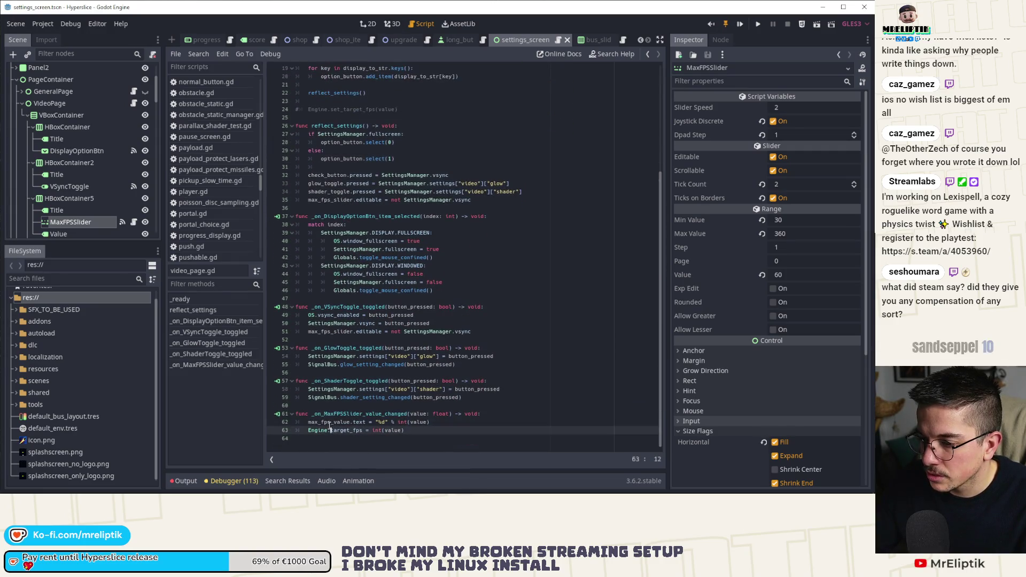
pyautogui.click(399, 160)
pyautogui.press('Down')
pyautogui.press('Down')
pyautogui.press('Down')
pyautogui.press('End')
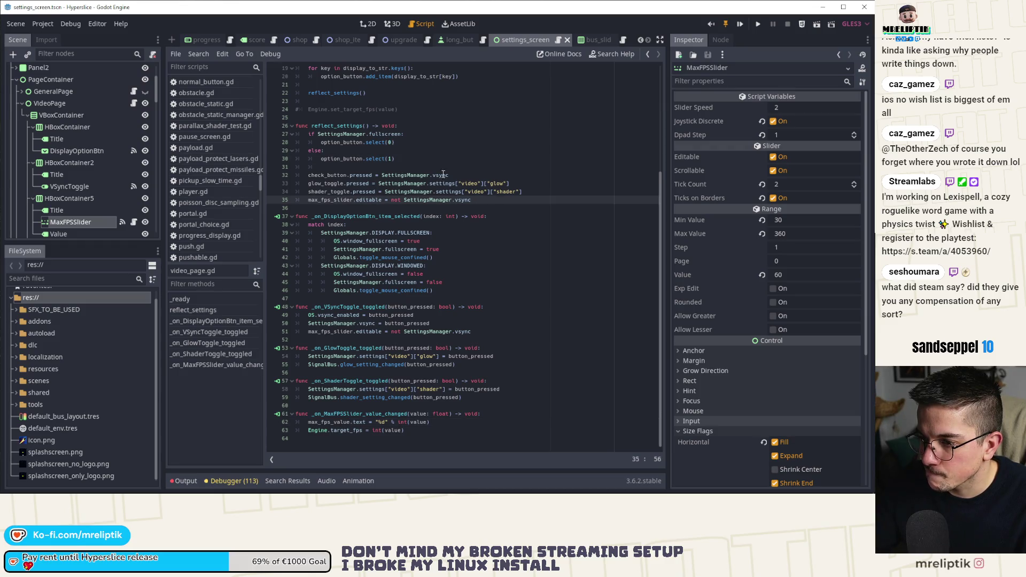
pyautogui.click(541, 192)
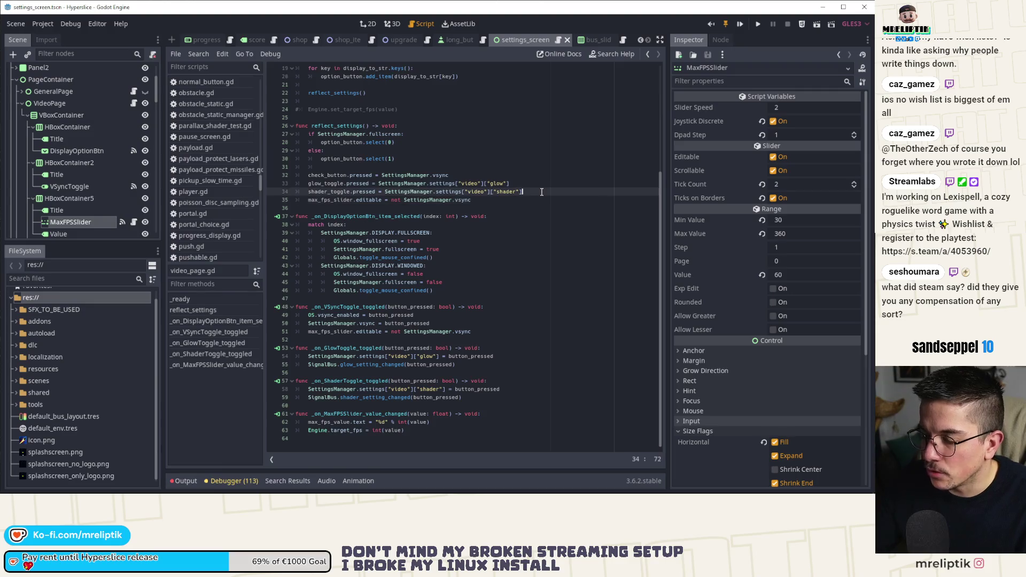
pyautogui.press('Down')
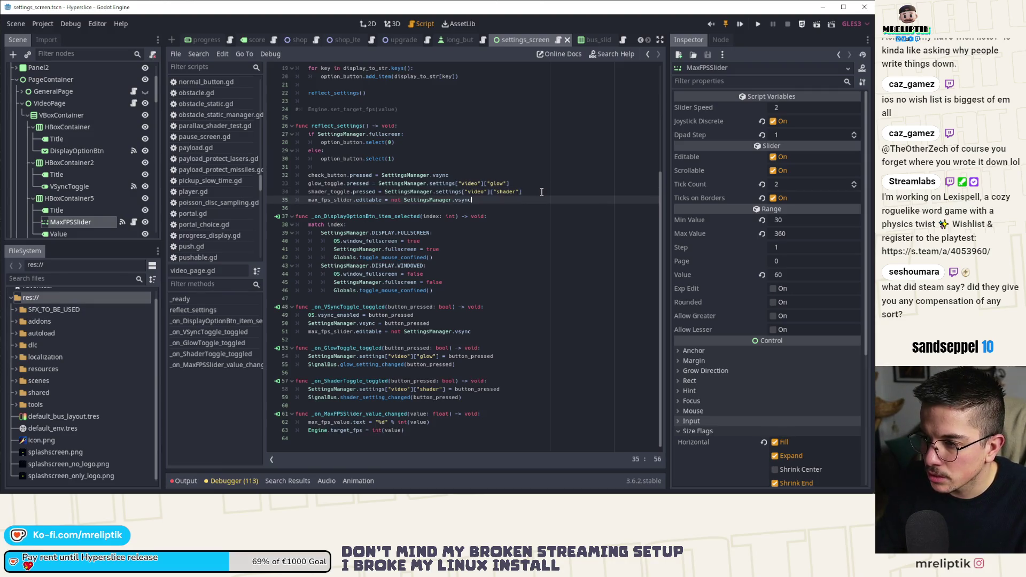
pyautogui.press('Return')
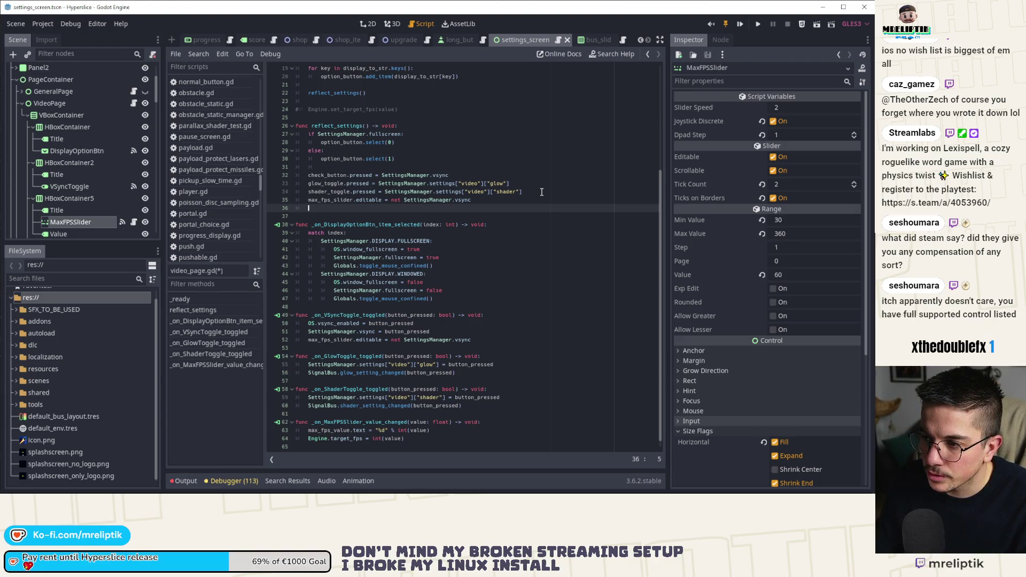
# Step: Start line 36 as max_fps_slider.set_value_no_signal( using autocomplete suggestions
pyautogui.write('max_fps_value')
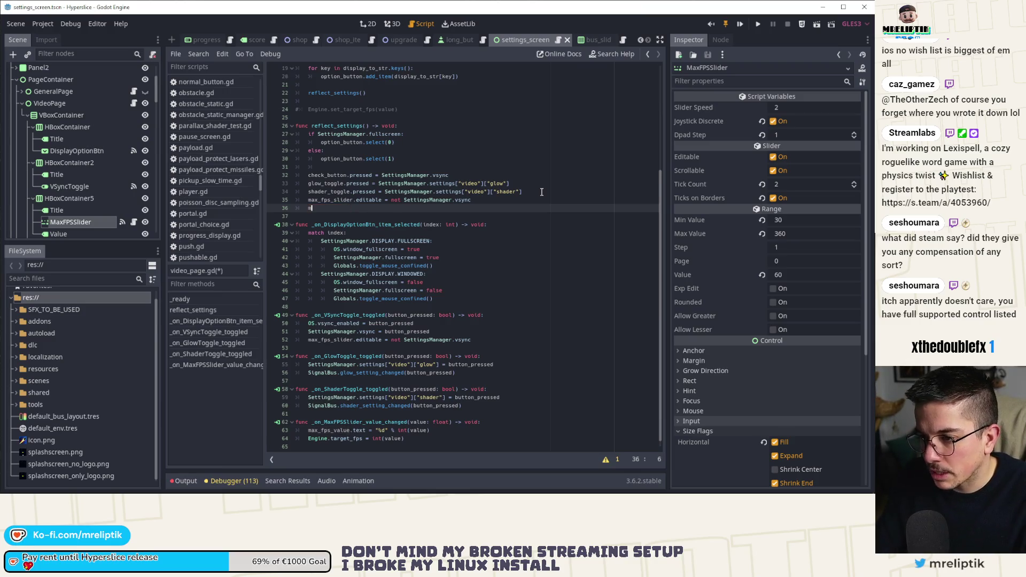
pyautogui.press('BackSpace')
pyautogui.press('BackSpace')
pyautogui.press('BackSpace')
pyautogui.press('Return')
pyautogui.write('.edi')
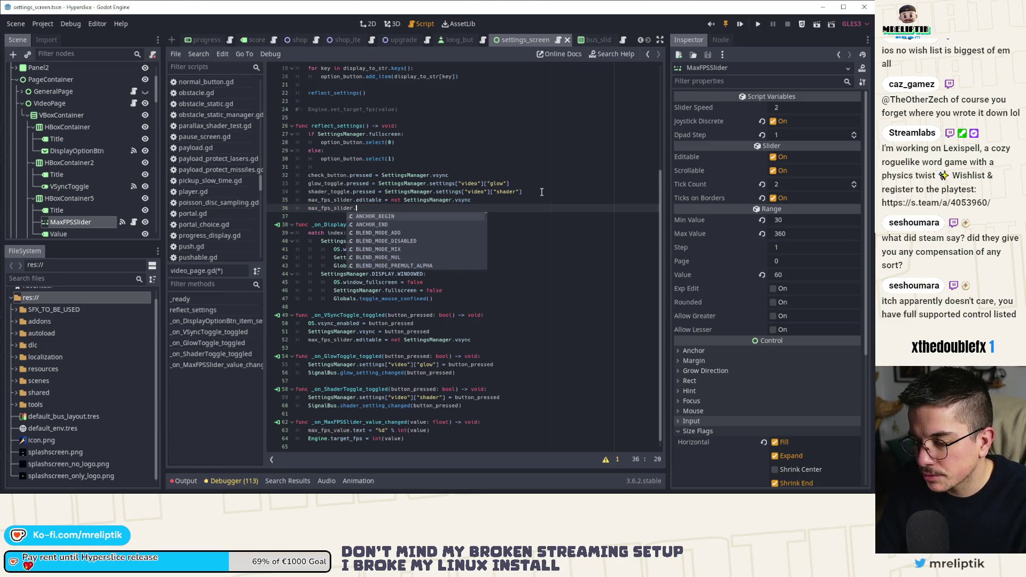
pyautogui.press('BackSpace')
pyautogui.press('BackSpace')
pyautogui.press('BackSpace')
pyautogui.write('value')
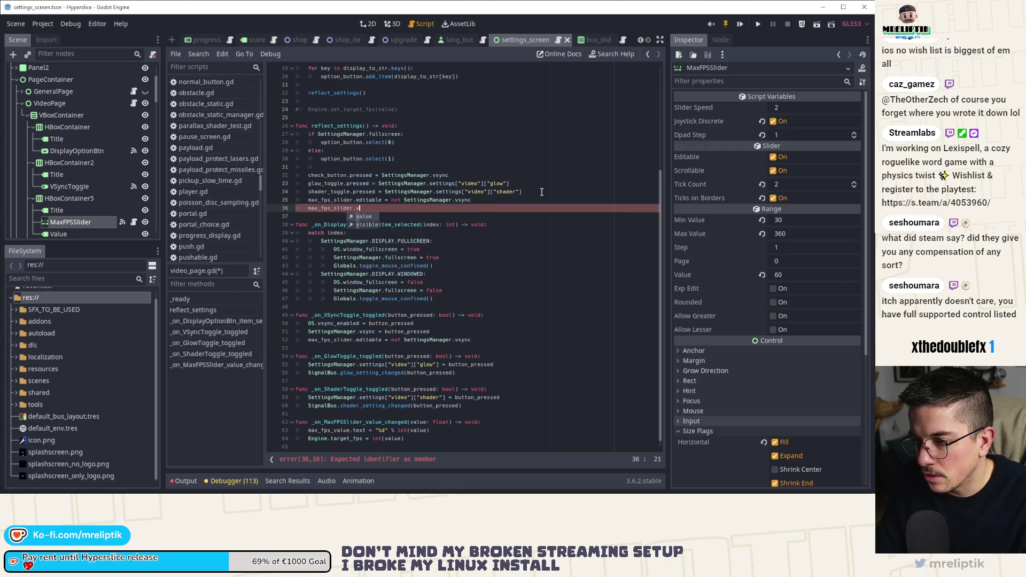
pyautogui.write('et_va')
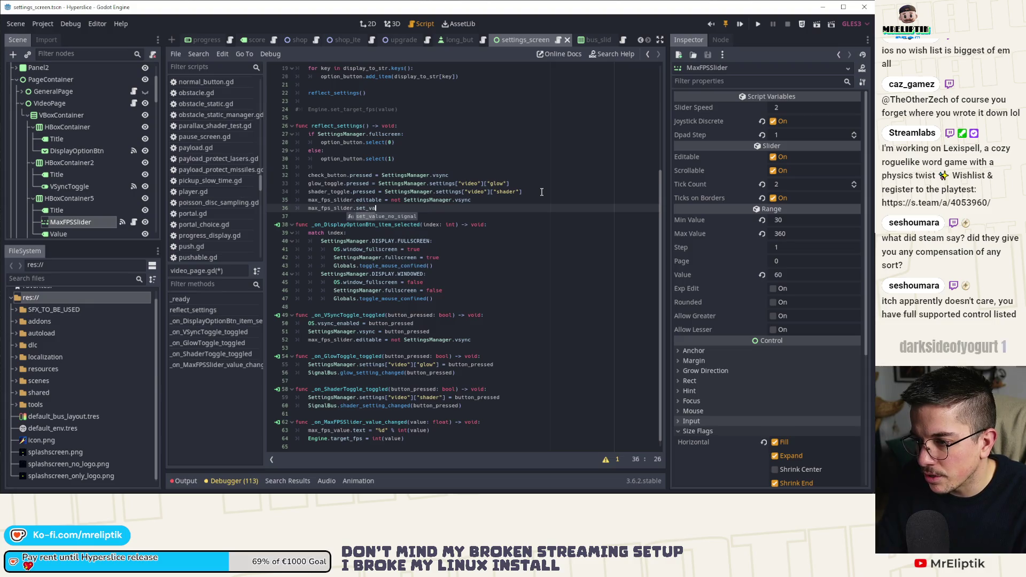
pyautogui.press('Return')
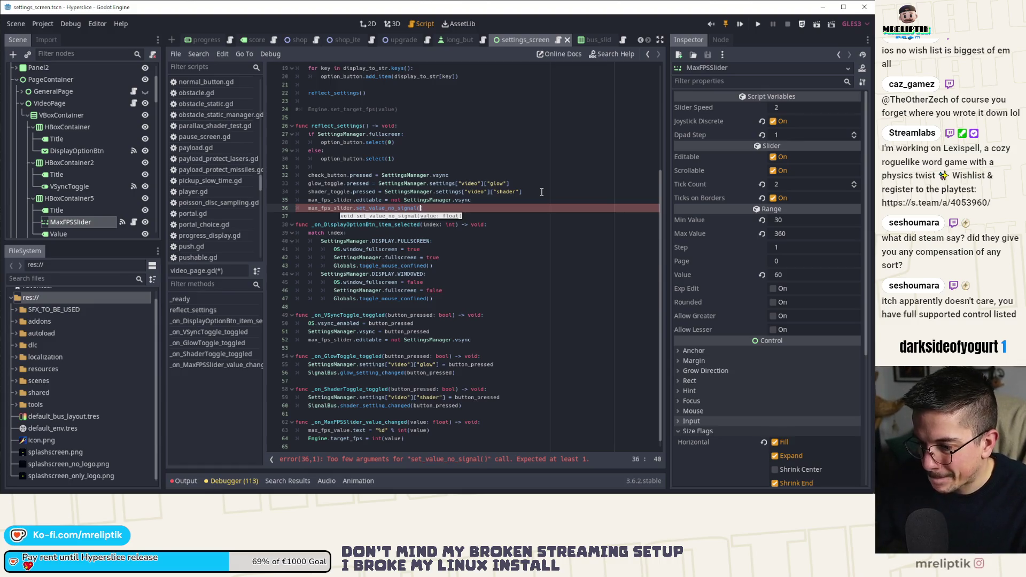
# Step: Pass Engine.target_fps as the argument, save, and start a scene quick search
pyautogui.write('Engine.target_fps')
pyautogui.hotkey('ctrl', 's')
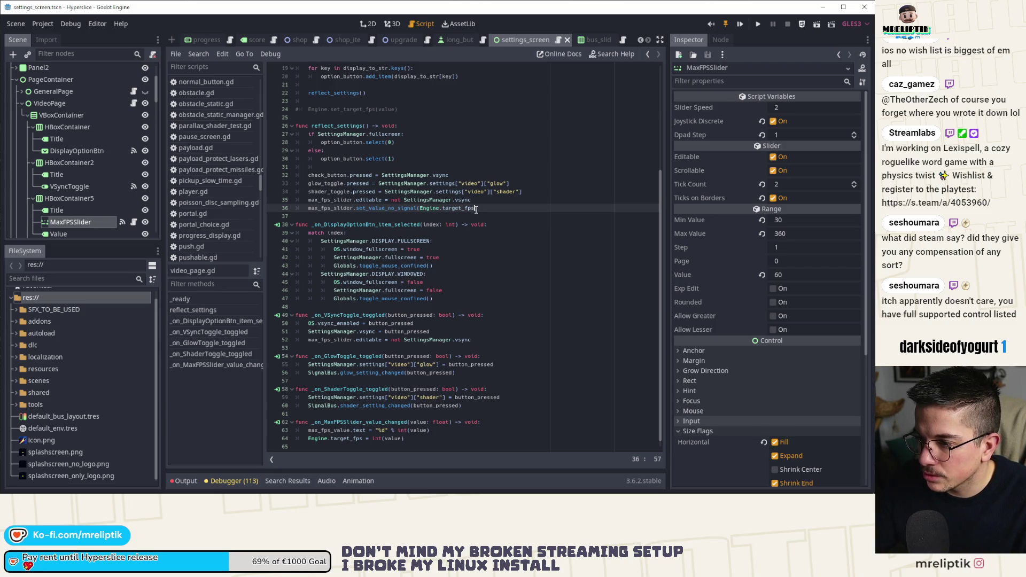
pyautogui.moveTo(477, 209); pyautogui.dragTo(422, 209)
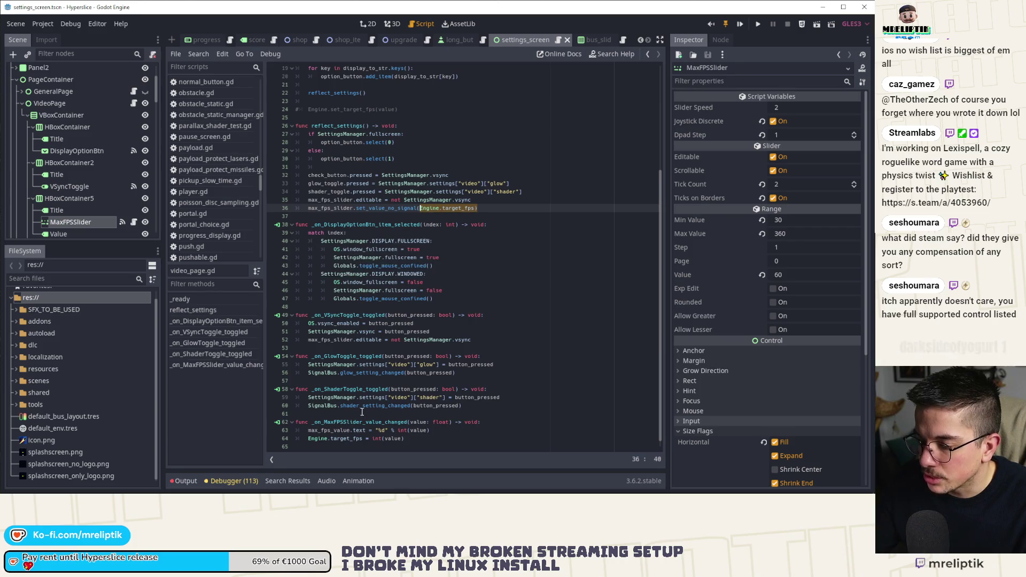
pyautogui.hotkey('ctrl', 'shift', 'o')
# Step: Open settings_manager.gd through the script quick-open search for 'settings_ma'
pyautogui.write('settings_ma')
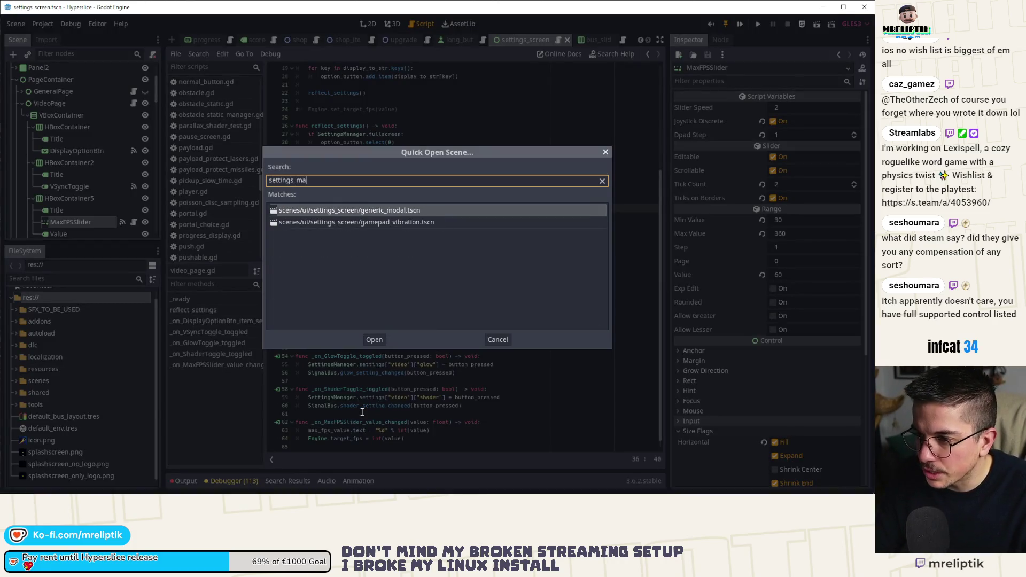
pyautogui.press('Escape')
pyautogui.hotkey('ctrl', 'alt', 'o')
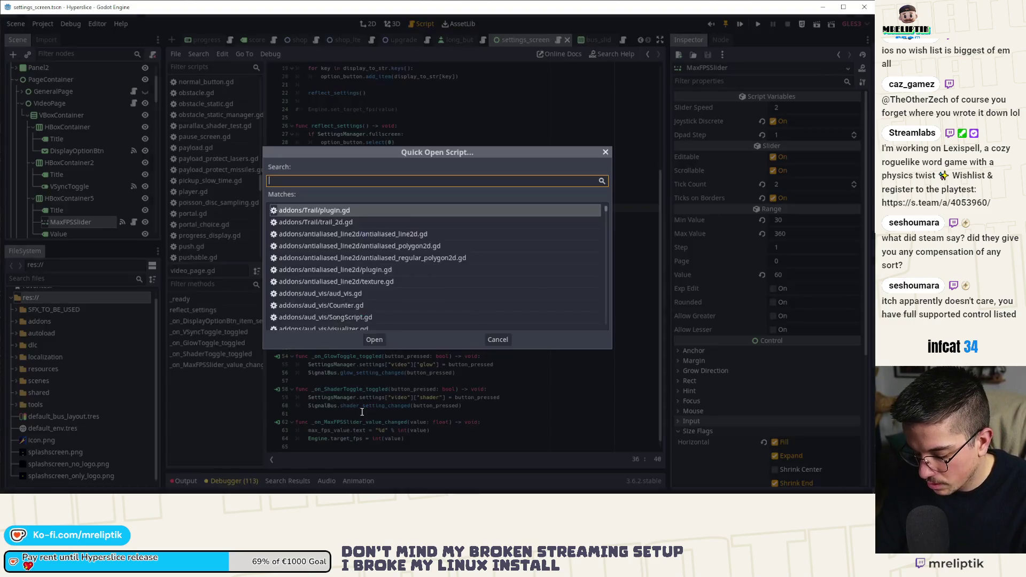
pyautogui.write('settings_ma')
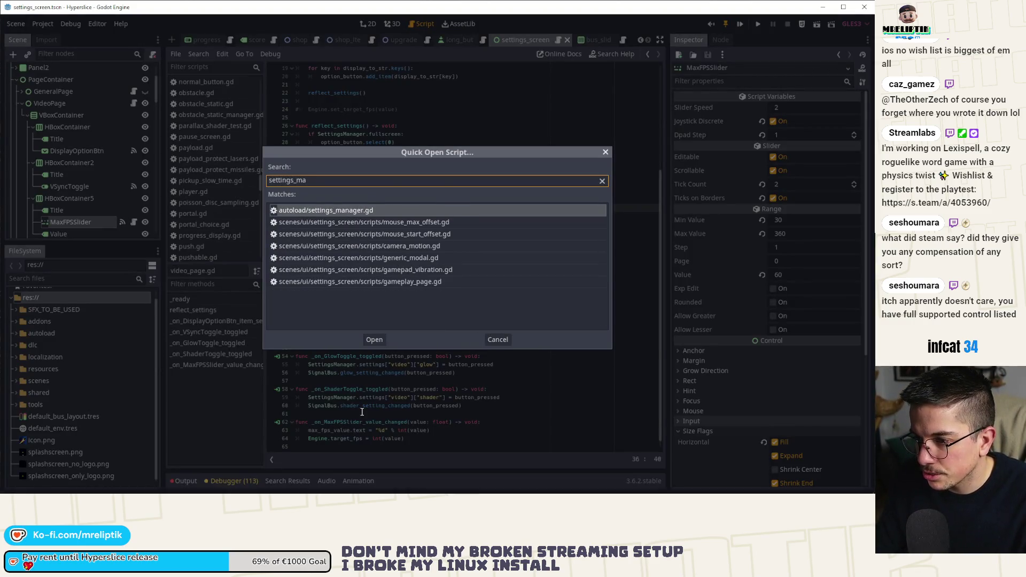
pyautogui.press('Return')
pyautogui.moveTo(661, 406); pyautogui.dragTo(665, 96)
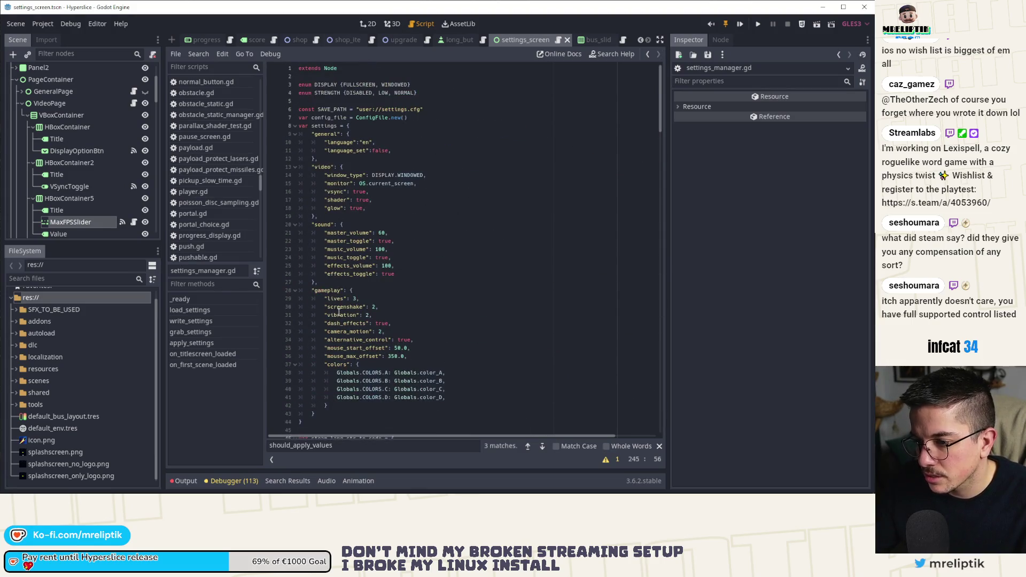
# Step: Add a "max_fps": 60 entry after glow in the video dictionary and save
pyautogui.click(382, 205)
pyautogui.press('Return')
pyautogui.write('"')
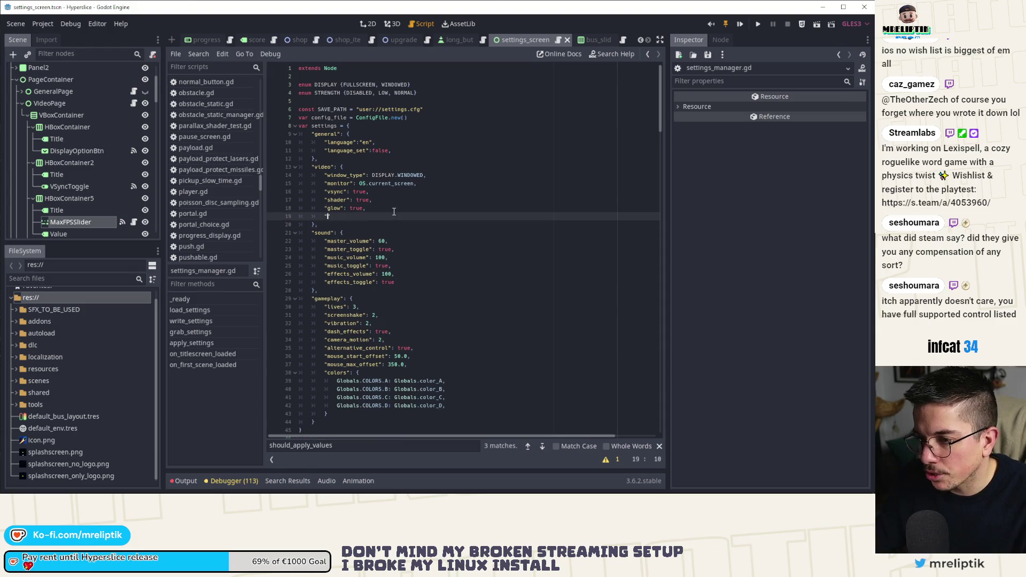
pyautogui.write('max_fps')
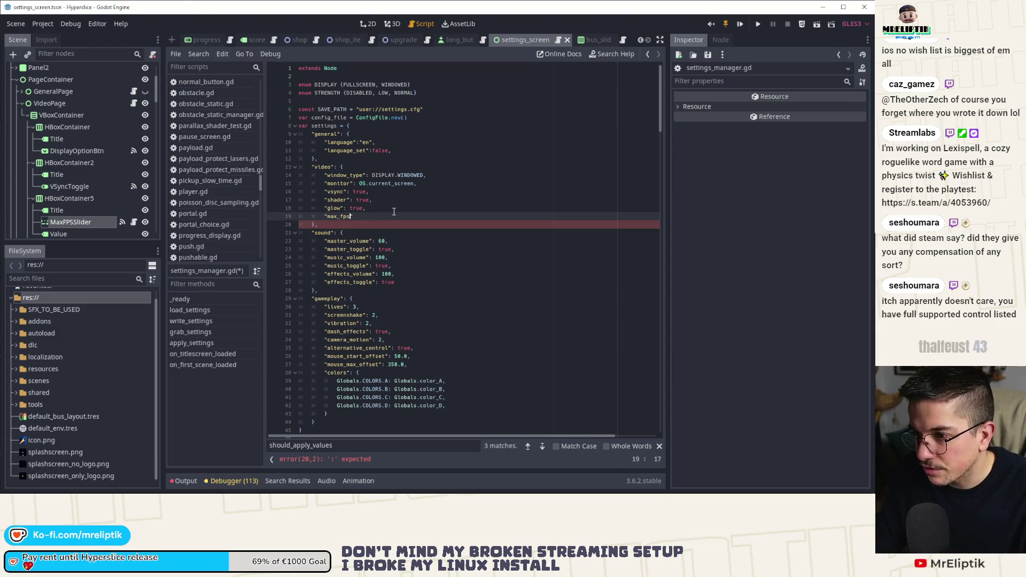
pyautogui.write('": 60')
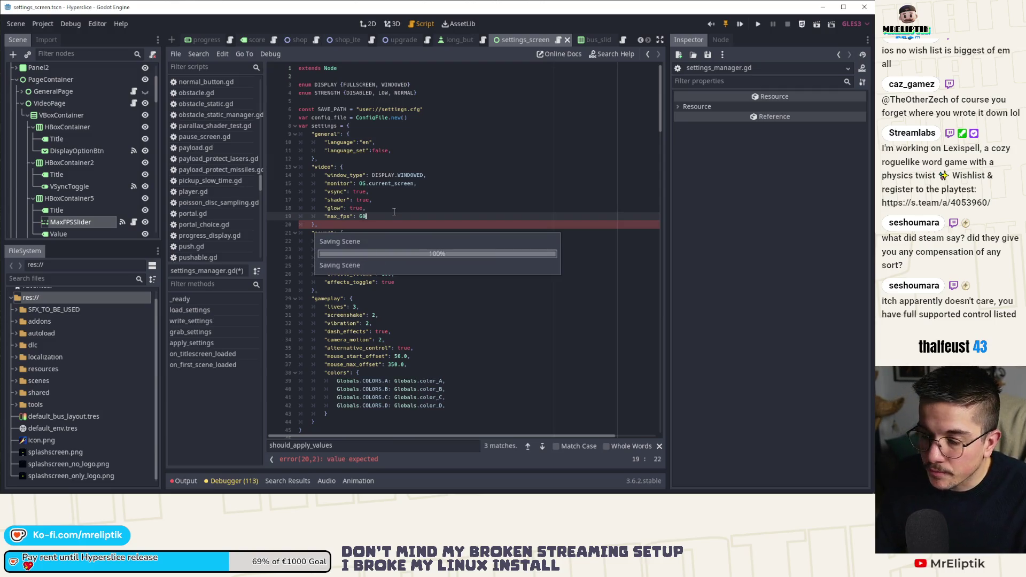
pyautogui.hotkey('ctrl', 's')
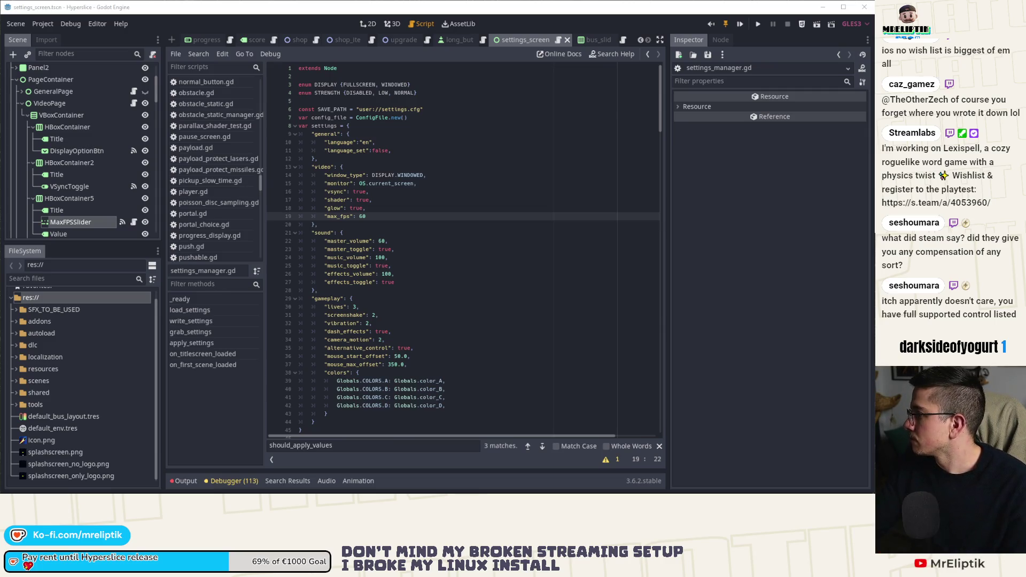
pyautogui.moveTo(0, 85)
pyautogui.mouseDown()
pyautogui.moveTo(316, 84)
pyautogui.moveTo(304, 60)
pyautogui.moveTo(377, 76)
pyautogui.mouseUp()
# Step: Maximise the browser, view the r/cats photo enlarged and zoomed, then open Notifications
pyautogui.doubleClick(377, 76)
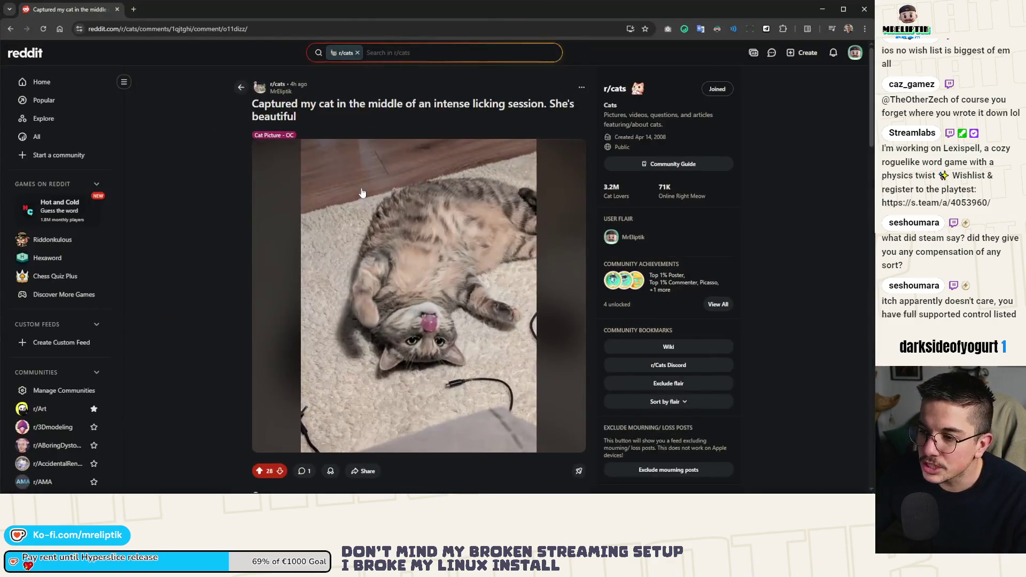
pyautogui.click(430, 257)
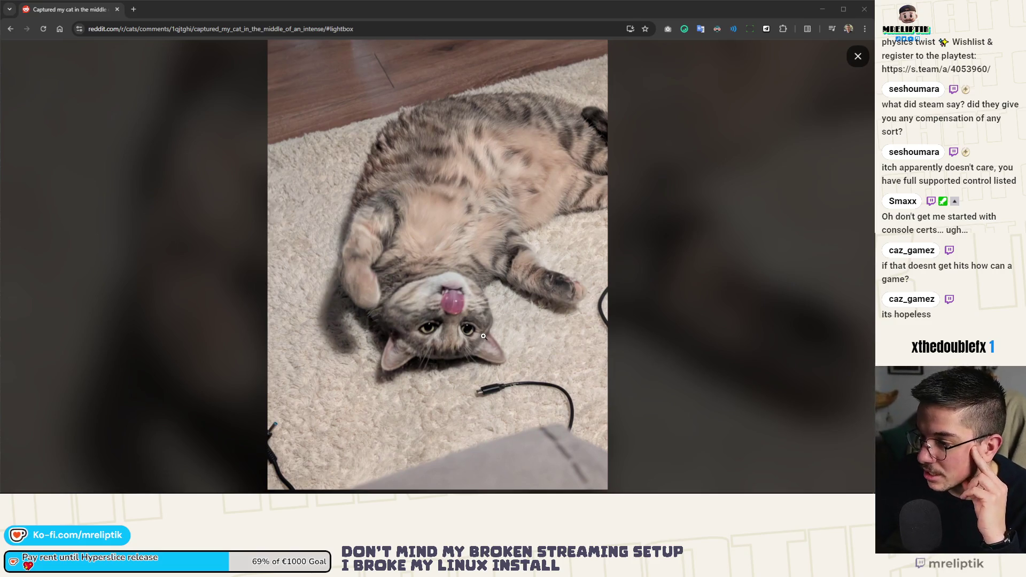
pyautogui.click(440, 338)
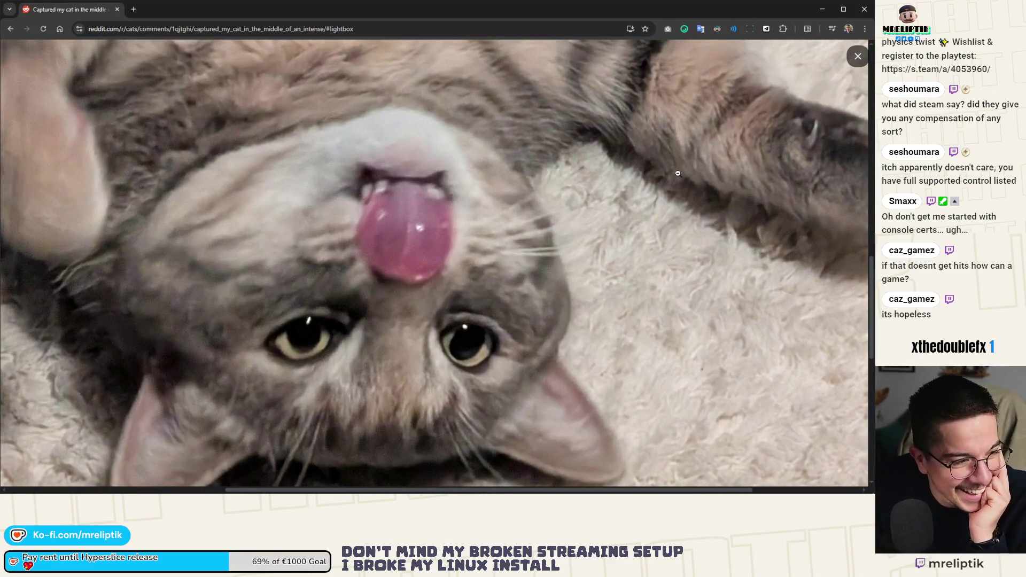
pyautogui.click(857, 56)
pyautogui.click(833, 53)
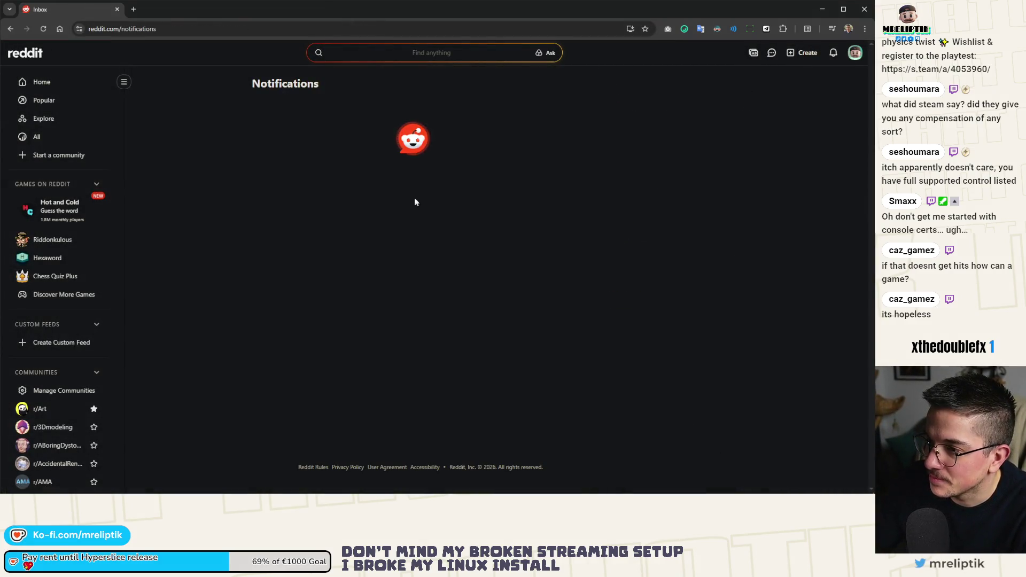
# Step: Reply 'Merci beaucoup :)' to the comment on the r/jeuxvideo post, then return to Godot
pyautogui.click(331, 174)
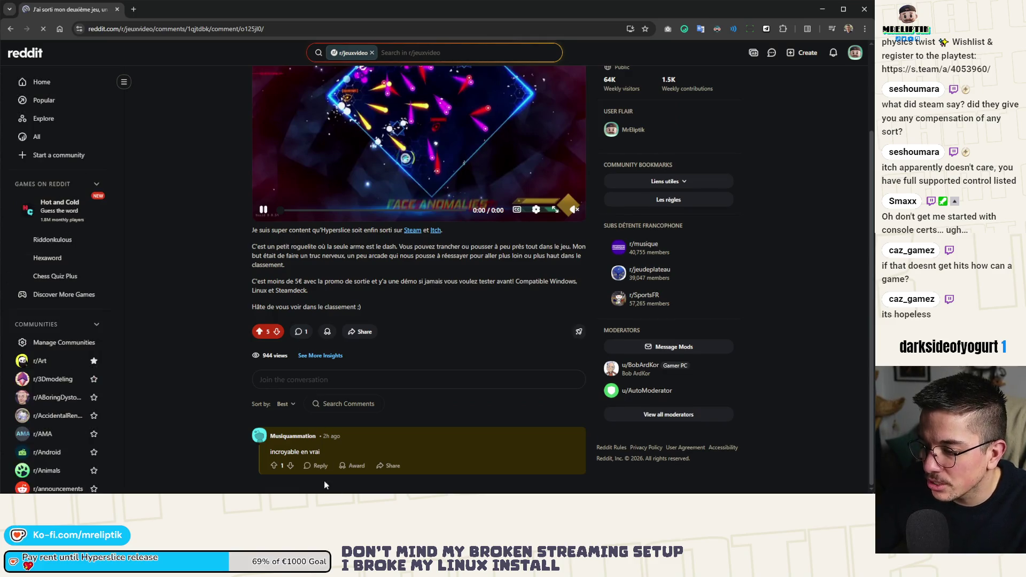
pyautogui.click(318, 465)
pyautogui.write('Merci!')
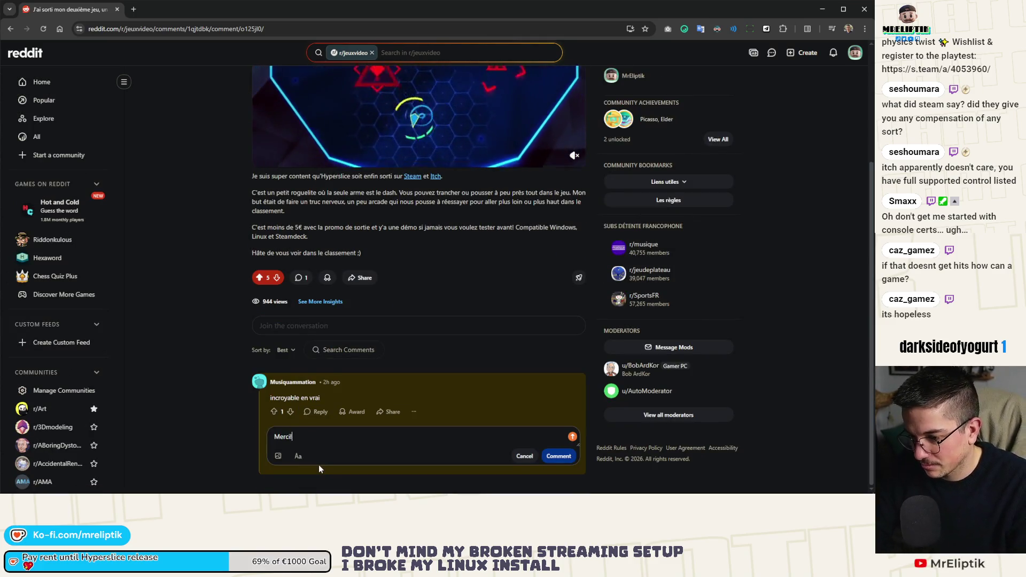
pyautogui.write(' beaucoup :à)')
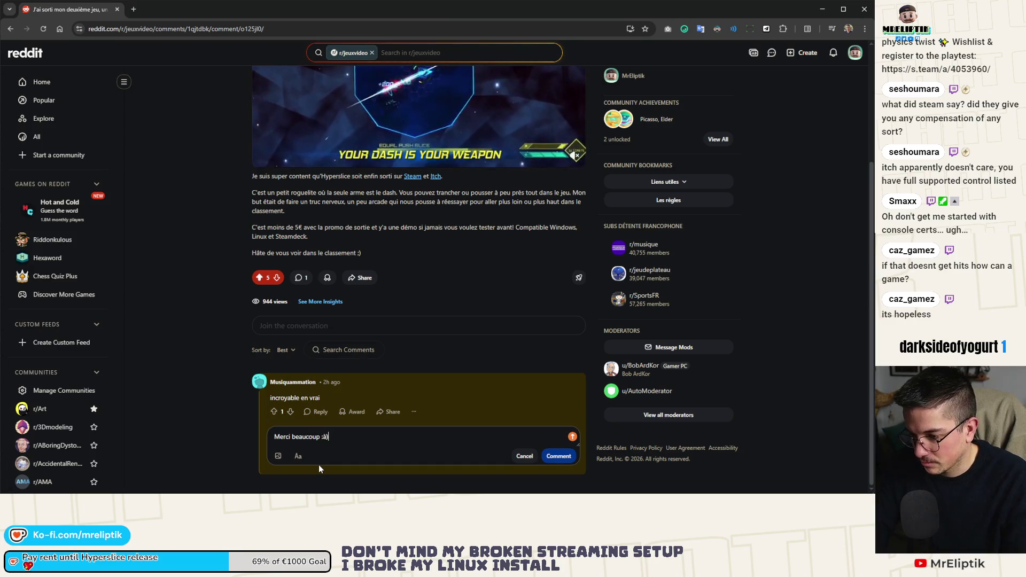
pyautogui.press('BackSpace')
pyautogui.press('BackSpace')
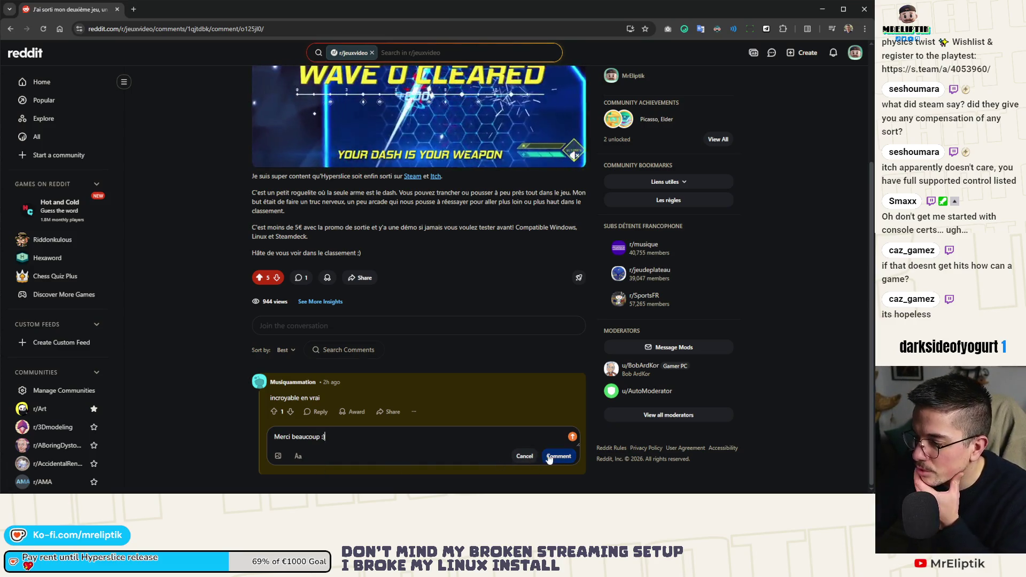
pyautogui.click(549, 457)
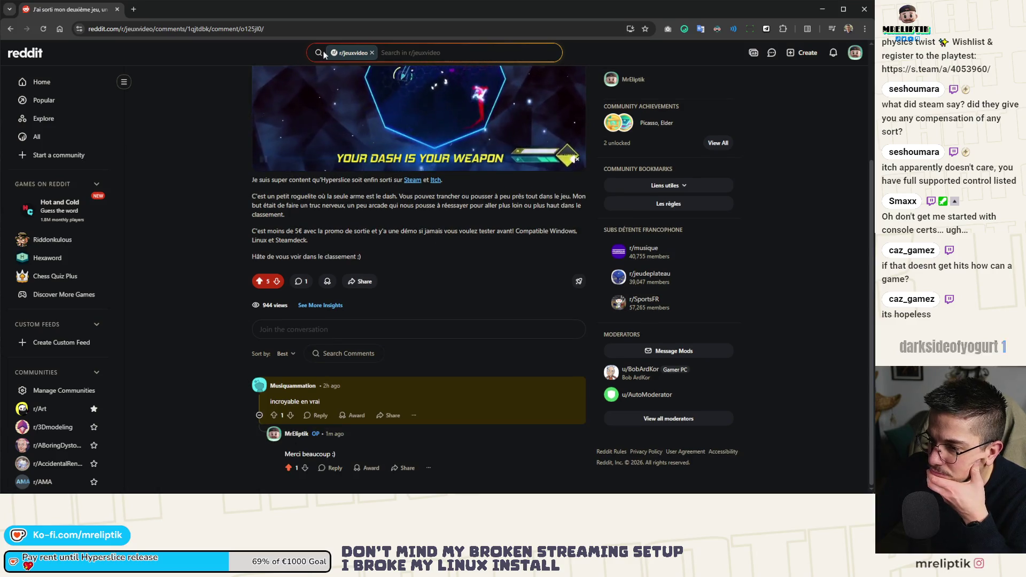
pyautogui.hotkey('alt', 'Tab')
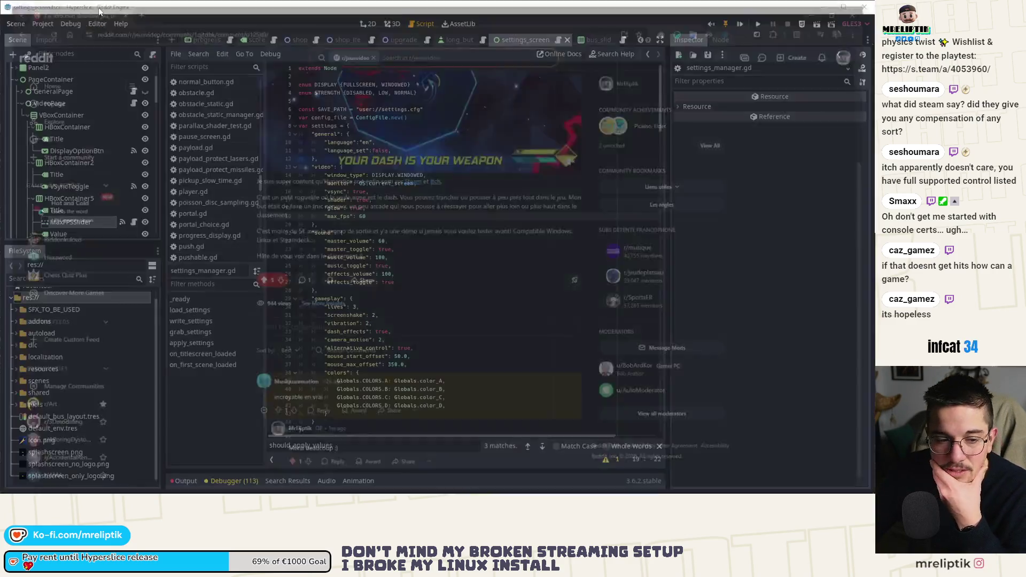
# Step: Duplicate the monitor line inside grab_settings as a template
pyautogui.doubleClick(338, 216)
pyautogui.scroll(-5, 377, 230)
pyautogui.scroll(-20, 377, 229)
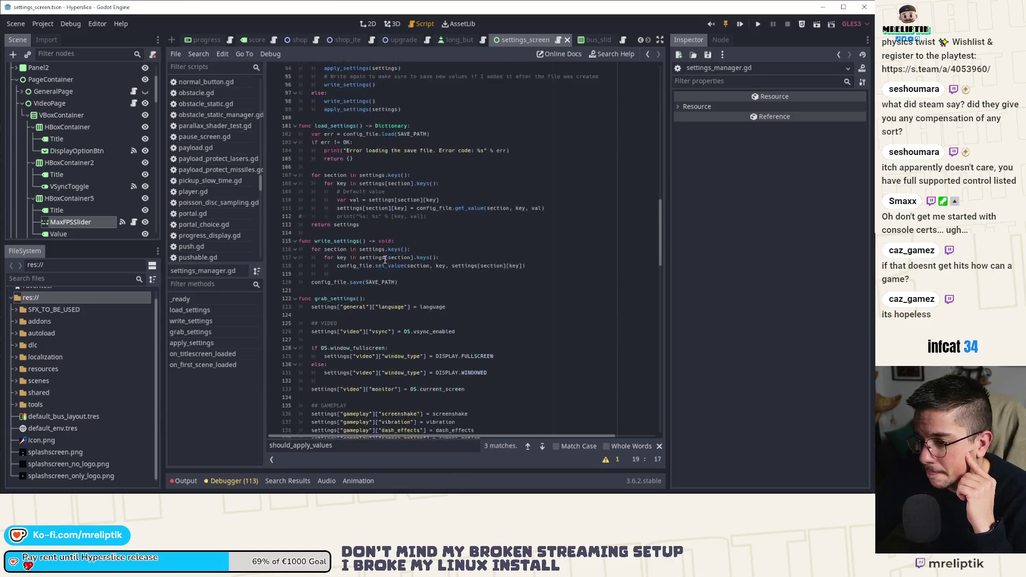
pyautogui.scroll(-3, 384, 259)
pyautogui.scroll(-6, 406, 270)
pyautogui.click(396, 256)
pyautogui.scroll(1, 481, 253)
pyautogui.click(376, 192)
pyautogui.press('End')
pyautogui.hotkey('ctrl', 'd')
# Step: Change the copy to settings["video"]["max_fps"] = Engine.target_fps and save
pyautogui.doubleClick(383, 200)
pyautogui.write('max_fps')
pyautogui.hotkey('ctrl', 'Right')
pyautogui.hotkey('ctrl', 'Right')
pyautogui.hotkey('ctrl', 'Left')
pyautogui.hotkey('shift', 'End')
pyautogui.write('Engine.target_fps')
pyautogui.hotkey('ctrl', 's')
pyautogui.hotkey('ctrl', 's')
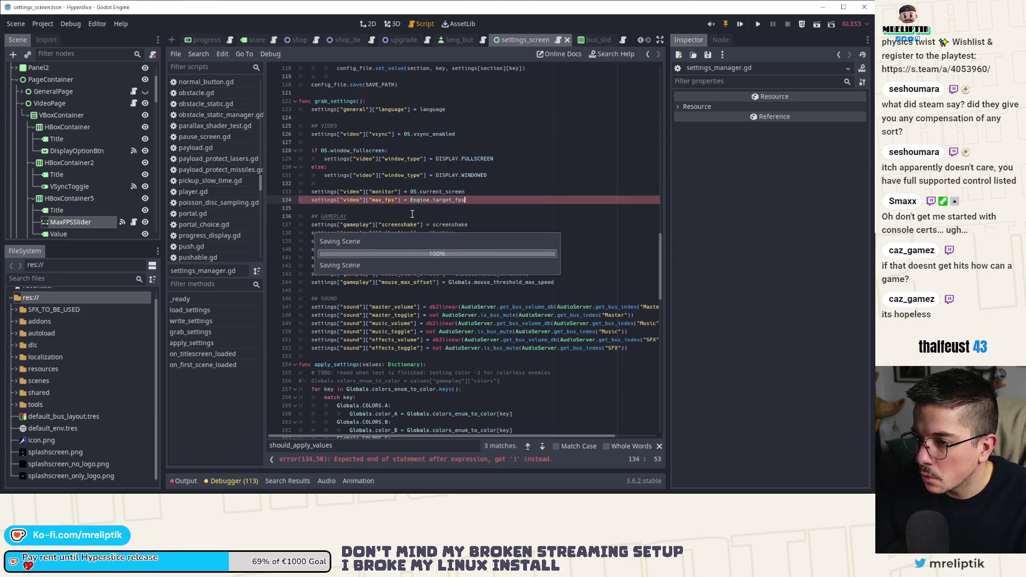
pyautogui.moveTo(466, 200); pyautogui.dragTo(281, 200)
pyautogui.hotkey('ctrl', 'c')
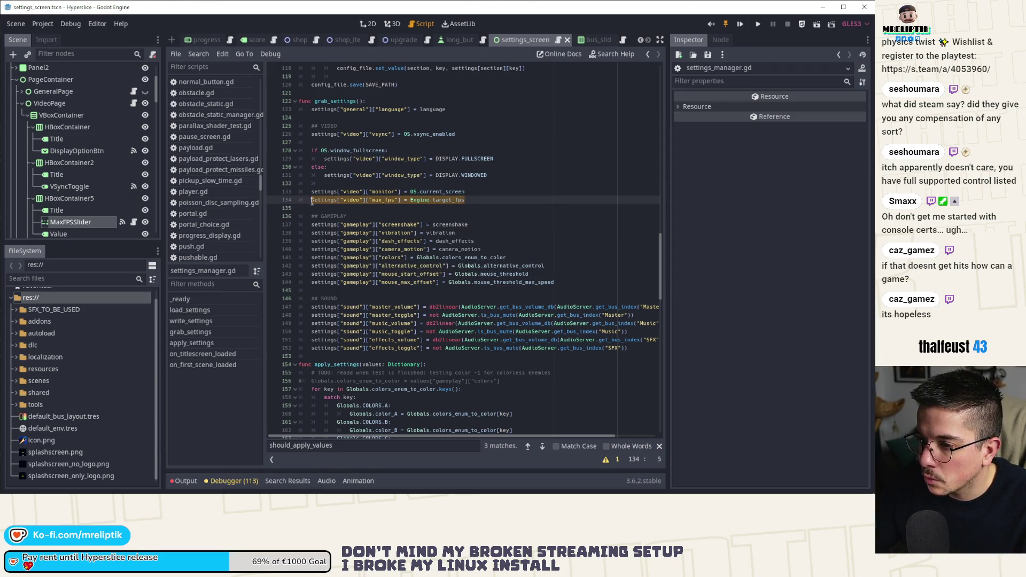
pyautogui.scroll(-5, 345, 283)
# Step: Paste the max_fps line into apply_settings below the VSYNC block and open target_fps documentation
pyautogui.scroll(-9, 345, 283)
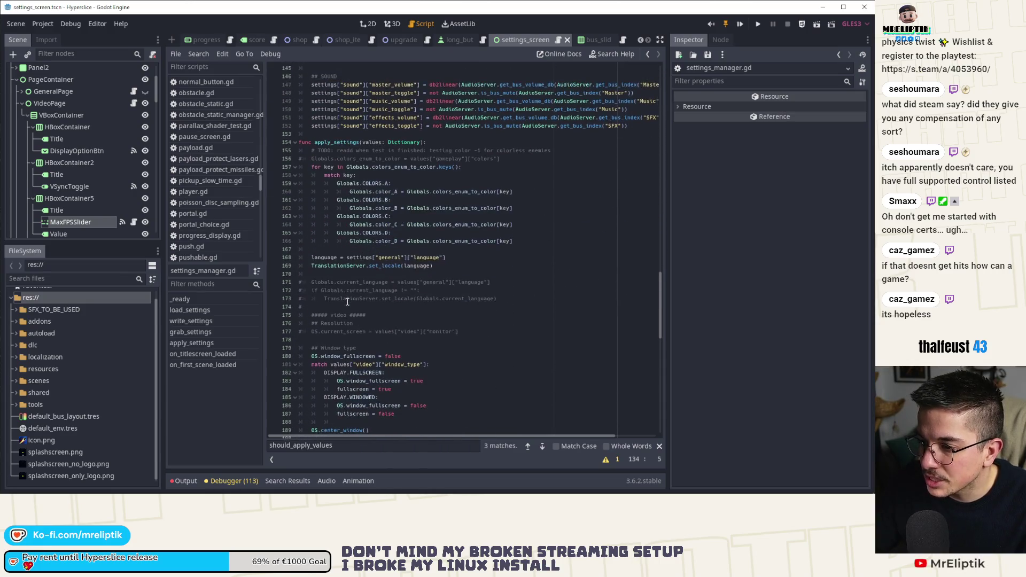
pyautogui.click(348, 341)
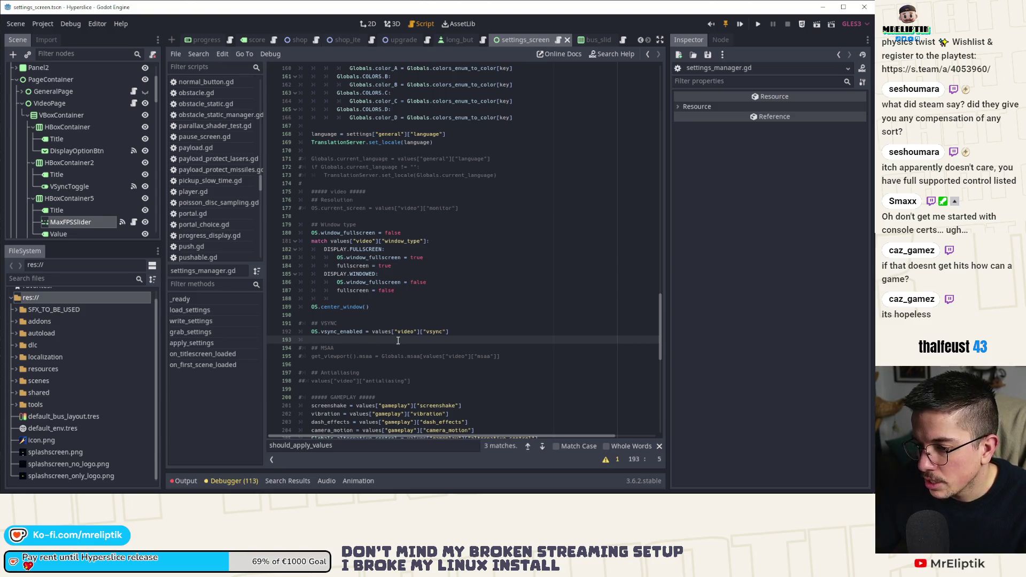
pyautogui.press('Return')
pyautogui.press('Return')
pyautogui.hotkey('ctrl', 'v')
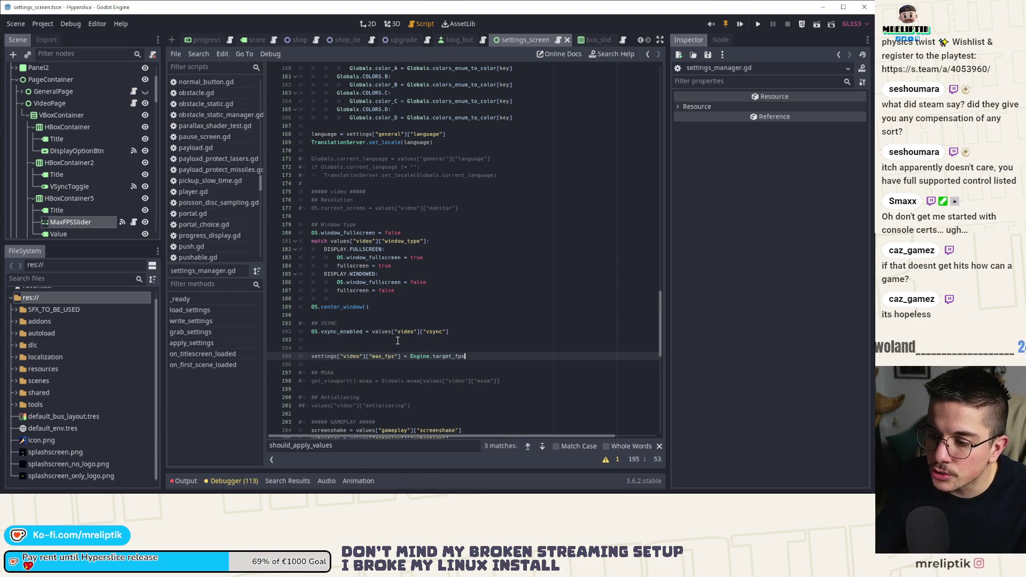
pyautogui.press('Up')
pyautogui.press('Up')
pyautogui.keyDown('ctrl'); pyautogui.click(451, 356); pyautogui.keyUp('ctrl')
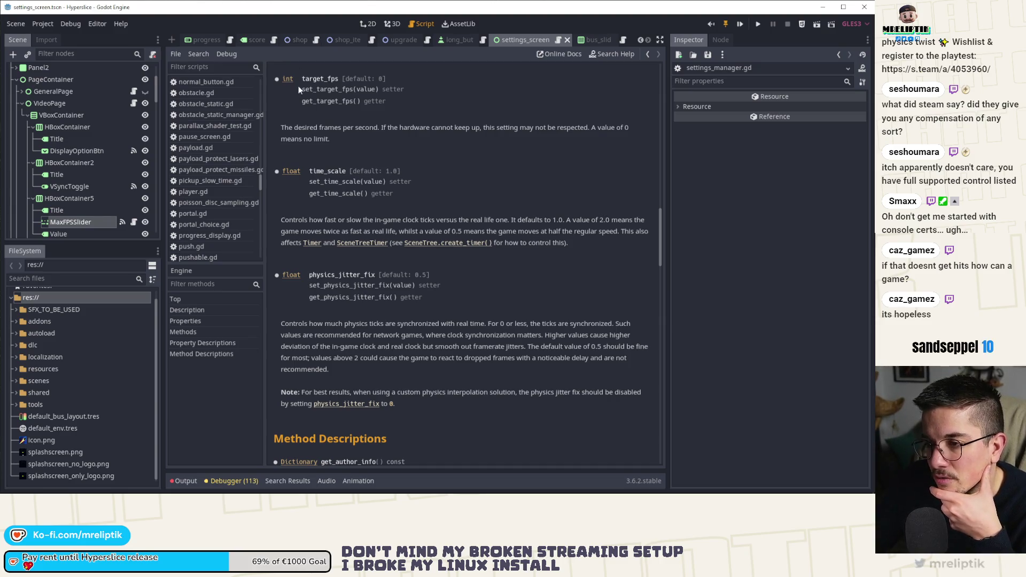
# Step: Skim the Engine target_fps reference, then switch back to settings_manager.gd
pyautogui.scroll(-5, 374, 178)
pyautogui.scroll(5, 374, 178)
pyautogui.scroll(1, 384, 183)
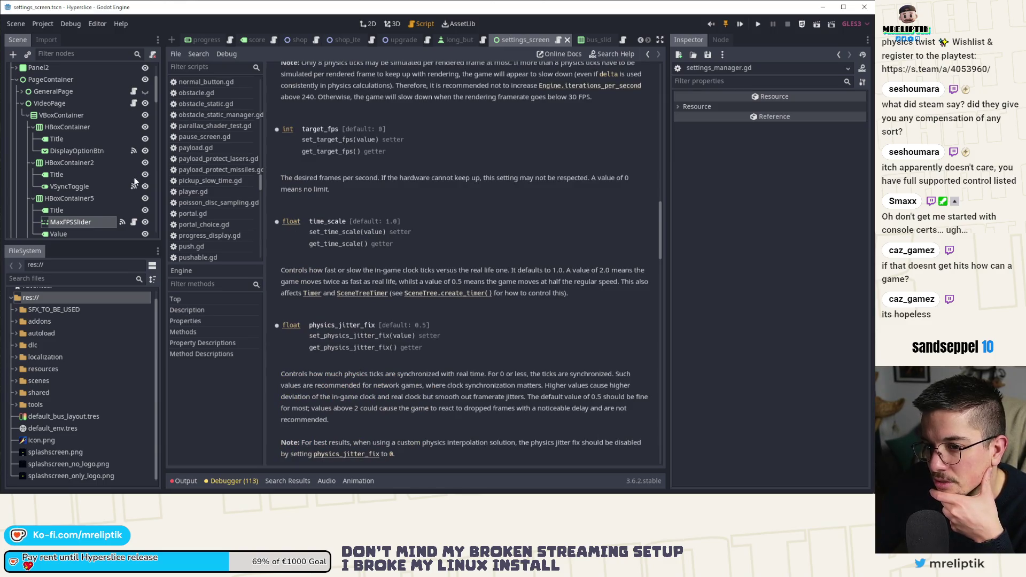
pyautogui.scroll(2, 137, 204)
pyautogui.scroll(-10, 213, 206)
pyautogui.click(211, 106)
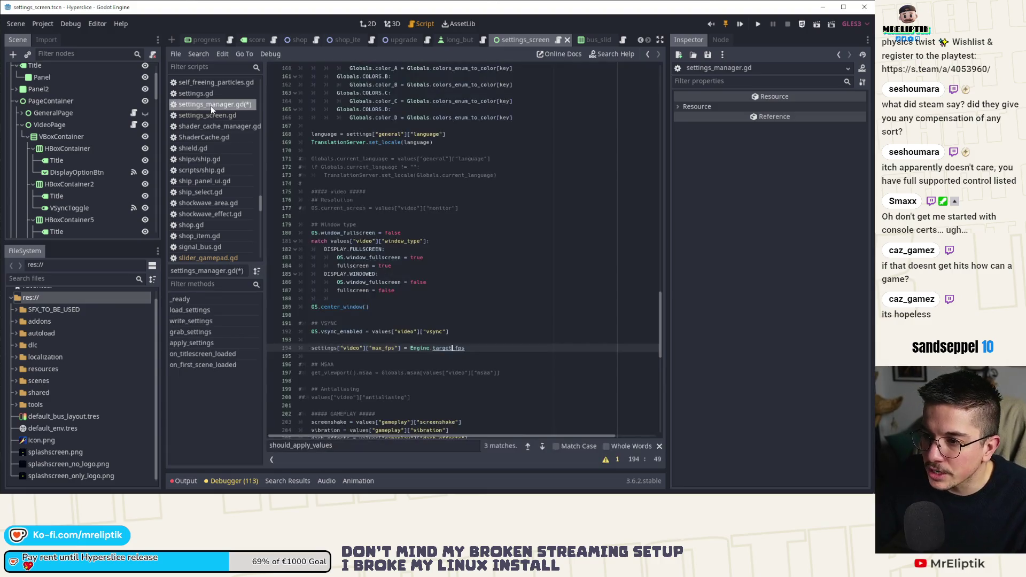
pyautogui.click(329, 332)
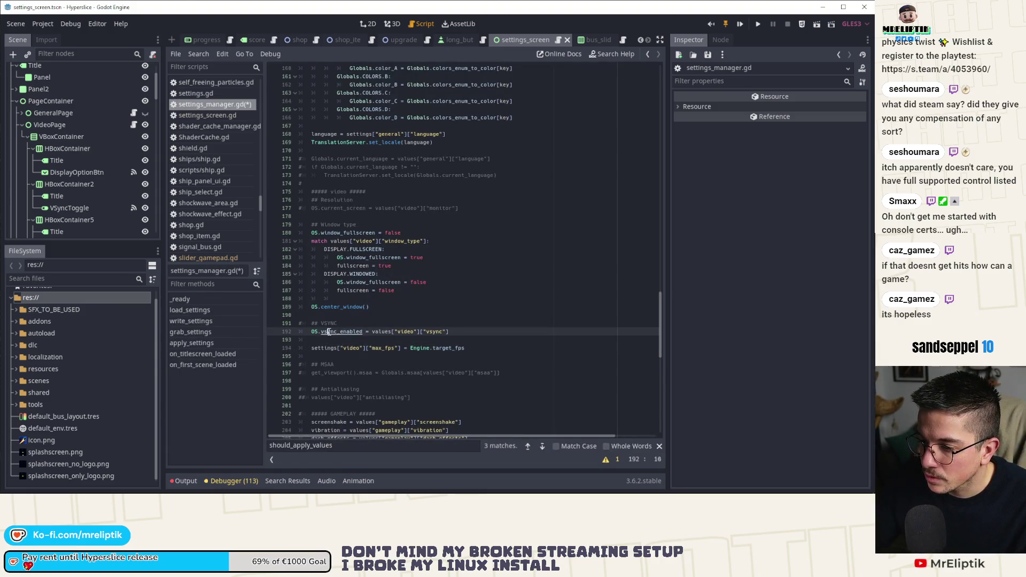
pyautogui.keyDown('ctrl'); pyautogui.click(329, 332); pyautogui.keyUp('ctrl')
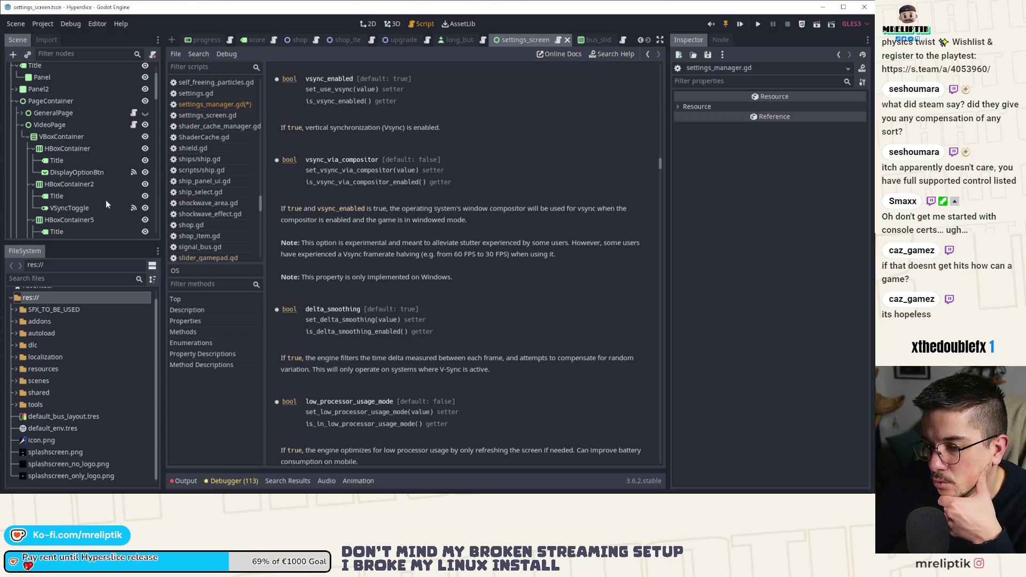
pyautogui.click(234, 103)
pyautogui.click(341, 343)
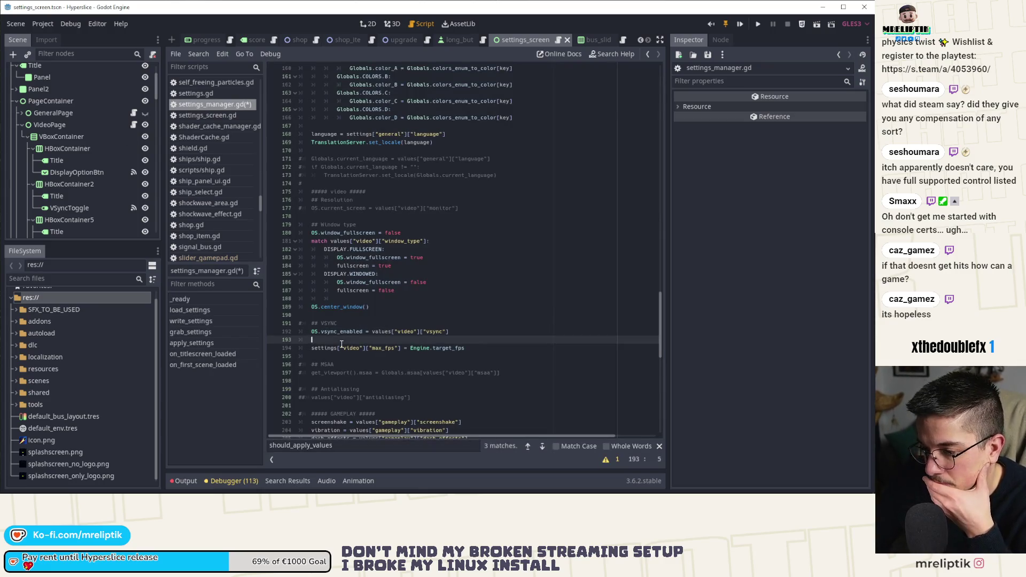